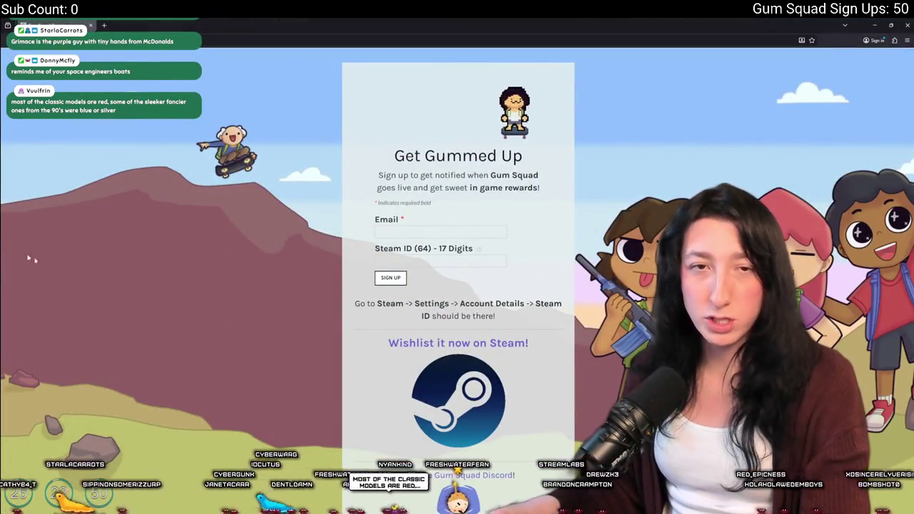
- Scroll the Gum Squad sign-up page to show the Join Discord link and release countdown
{"action": "scroll", "coordinate": [373, 259], "scroll_direction": "down", "scroll_amount": 1}
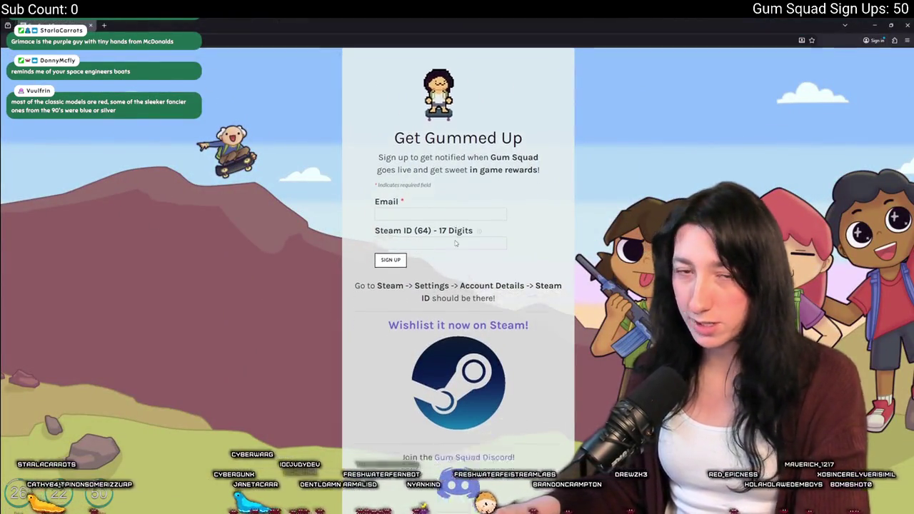
{"action": "scroll", "coordinate": [372, 259], "scroll_direction": "down", "scroll_amount": 2}
{"action": "scroll", "coordinate": [378, 236], "scroll_direction": "up", "scroll_amount": 1}
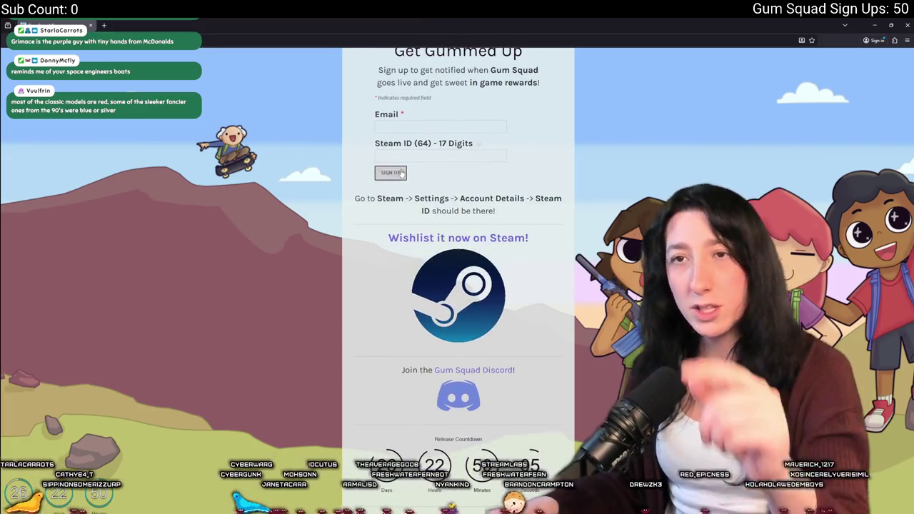
{"action": "scroll", "coordinate": [407, 186], "scroll_direction": "down", "scroll_amount": 1}
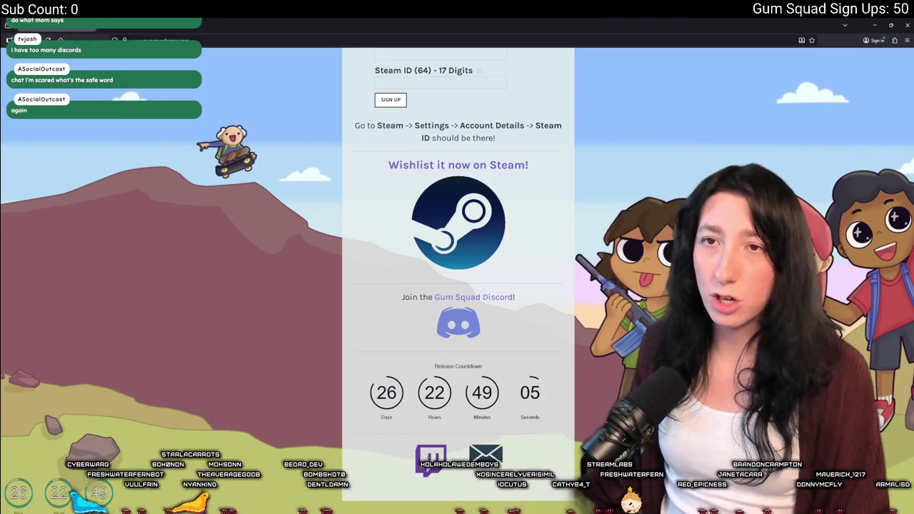
{"action": "key", "text": "alt+Tab"}
- Launch Discord from the system app search
{"action": "key", "text": "super"}
{"action": "type", "text": "discord"}
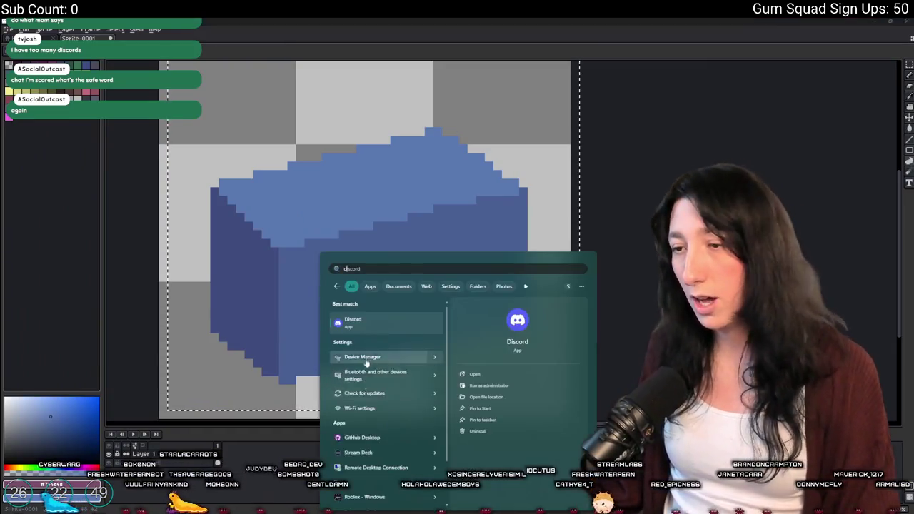
{"action": "key", "text": "Return"}
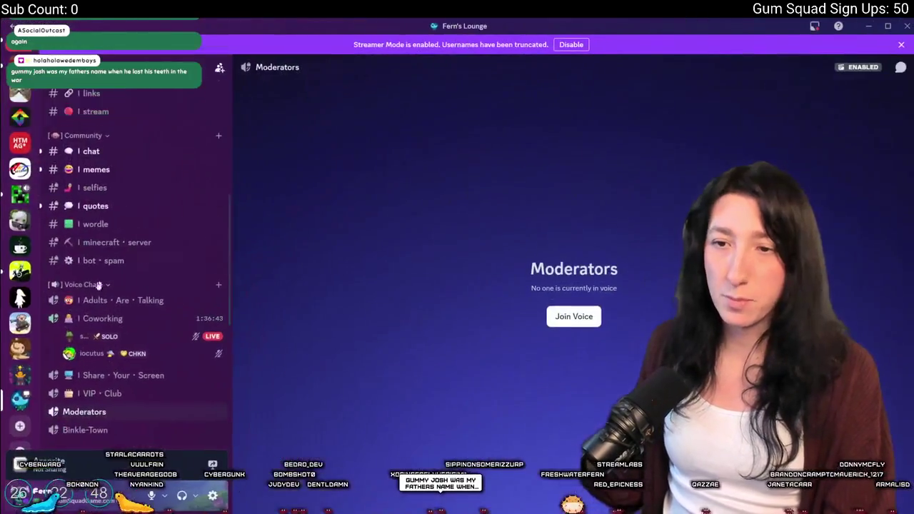
- Open the Gumsquad server's #chat channel, then its suggested #audit-log channel
{"action": "left_click", "coordinate": [20, 323]}
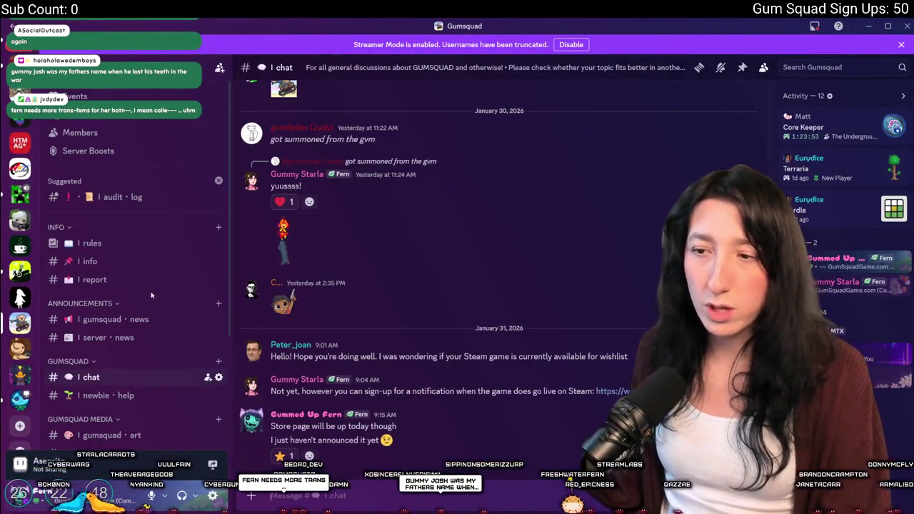
{"action": "scroll", "coordinate": [20, 321], "scroll_direction": "up", "scroll_amount": 3}
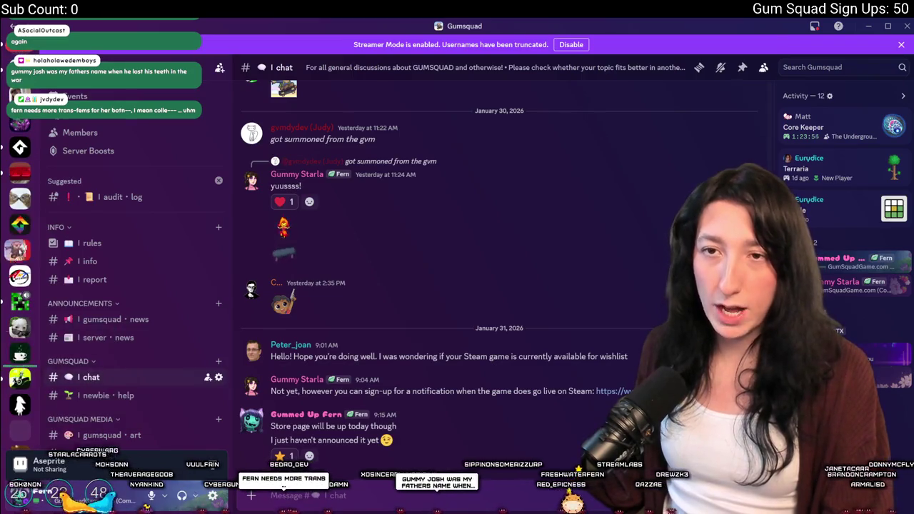
{"action": "scroll", "coordinate": [20, 400], "scroll_direction": "down", "scroll_amount": 4}
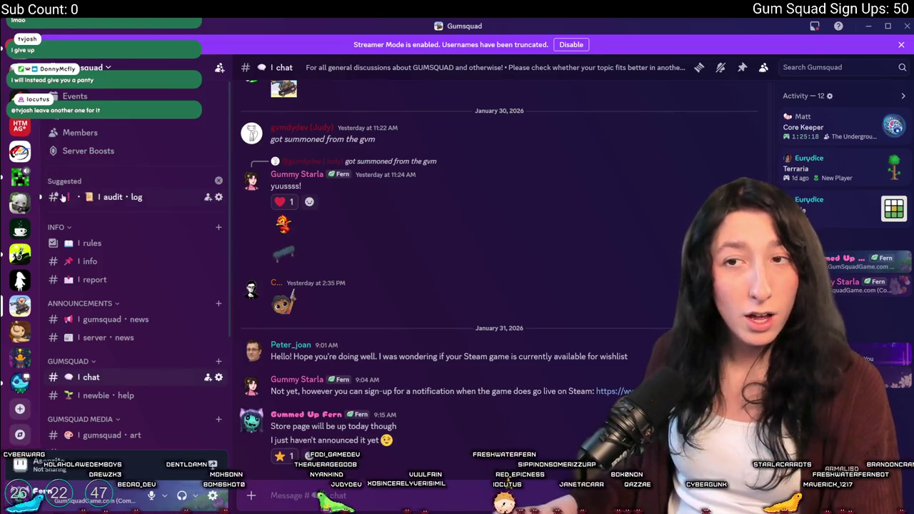
{"action": "left_click", "coordinate": [88, 199]}
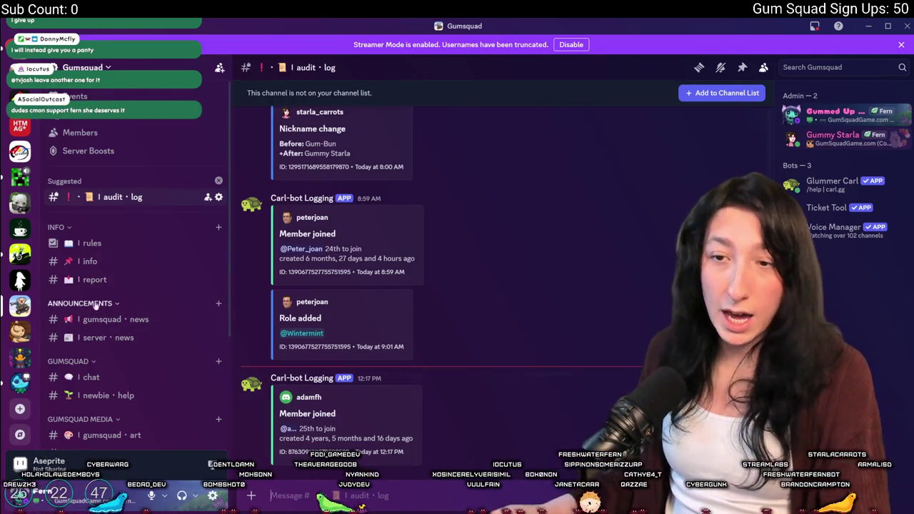
- Return to the Gumsquad #chat channel, scroll it, and switch back to Aseprite
{"action": "left_click", "coordinate": [92, 376]}
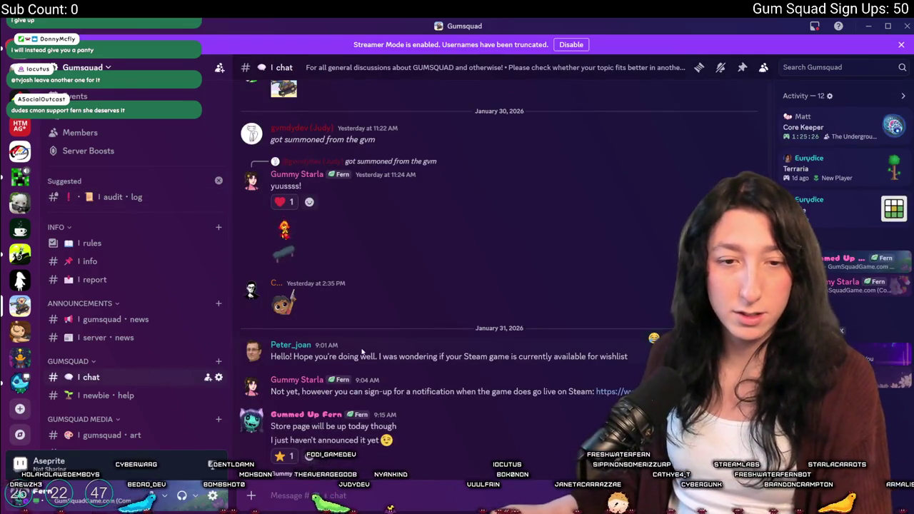
{"action": "scroll", "coordinate": [842, 215], "scroll_direction": "down", "scroll_amount": 5}
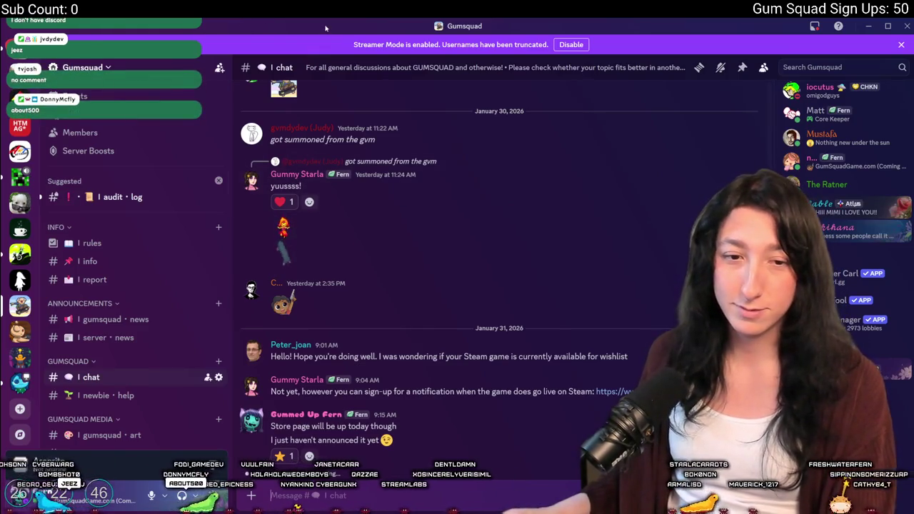
{"action": "key", "text": "alt+Tab"}
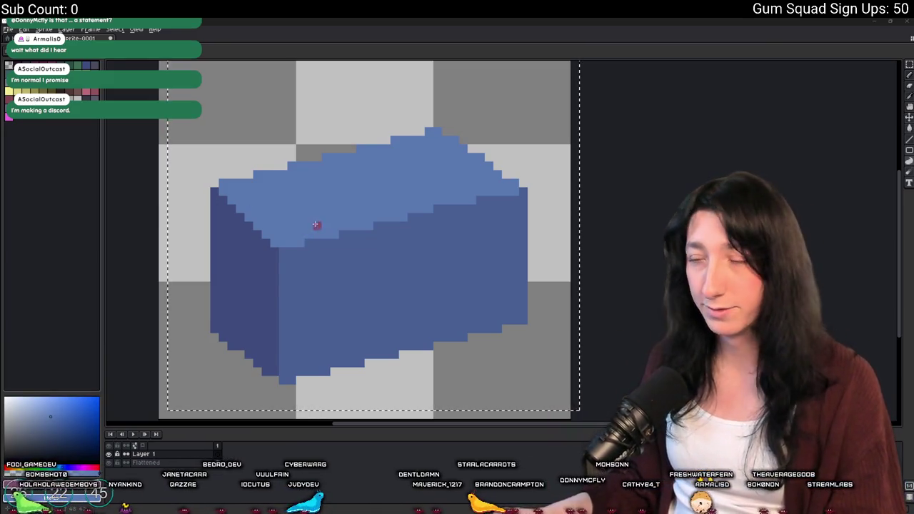
- Pick a dark purple and pencil two upright handle posts on the box lid
{"action": "left_click_drag", "start_coordinate": [315, 225], "coordinate": [364, 276]}
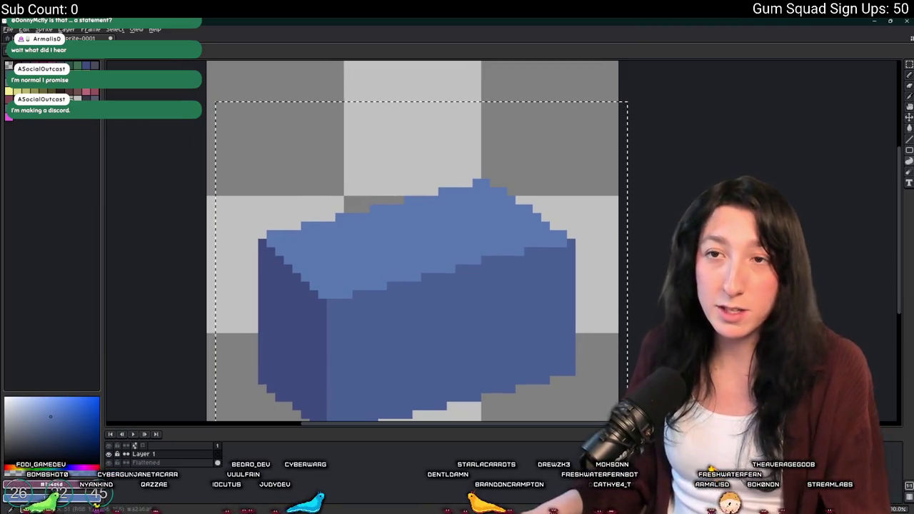
{"action": "left_click_drag", "start_coordinate": [67, 469], "coordinate": [85, 468]}
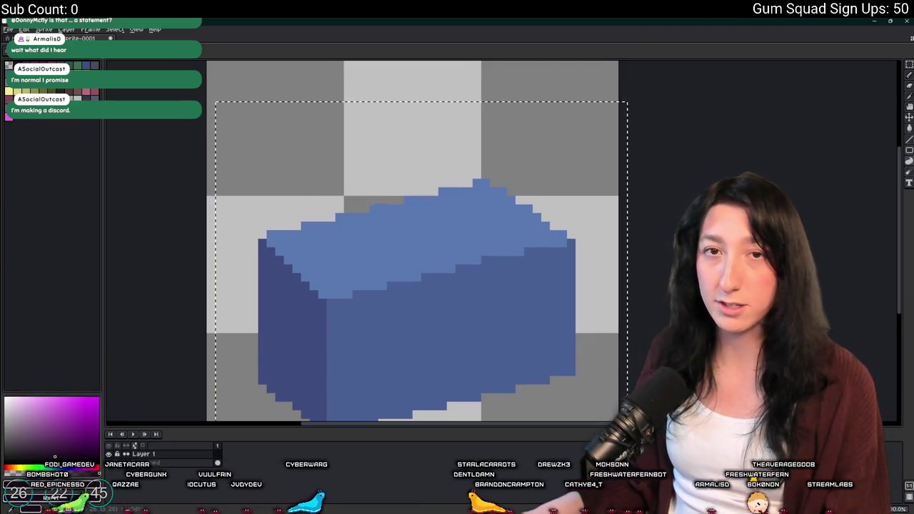
{"action": "scroll", "coordinate": [384, 287], "scroll_direction": "up", "scroll_amount": 2}
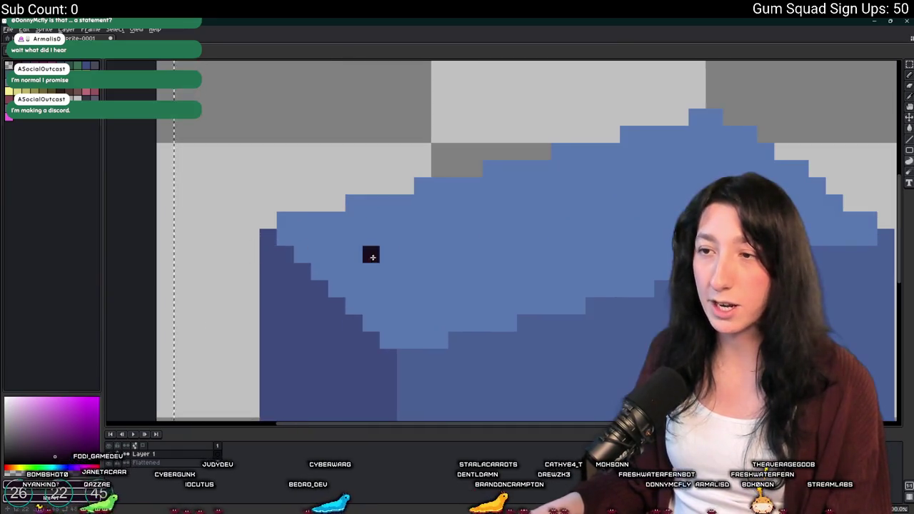
{"action": "scroll", "coordinate": [384, 288], "scroll_direction": "down", "scroll_amount": 2}
{"action": "left_click_drag", "start_coordinate": [381, 293], "coordinate": [381, 254]}
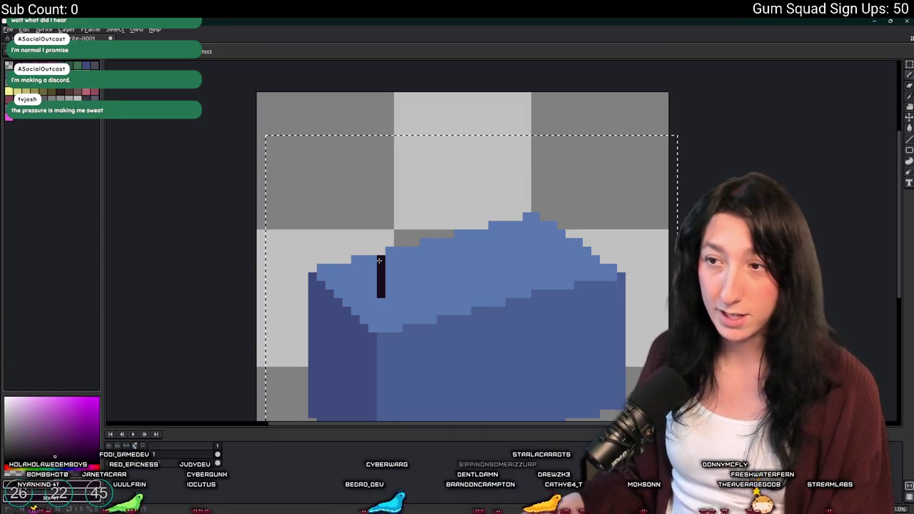
{"action": "key", "text": "ctrl+z"}
{"action": "scroll", "coordinate": [491, 268], "scroll_direction": "up", "scroll_amount": 1}
{"action": "left_click", "coordinate": [491, 269]}
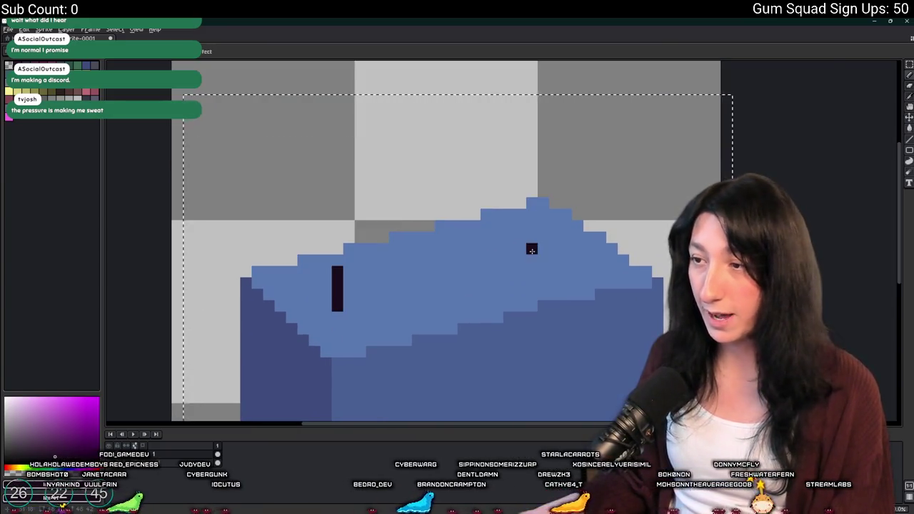
{"action": "scroll", "coordinate": [531, 250], "scroll_direction": "up", "scroll_amount": 1}
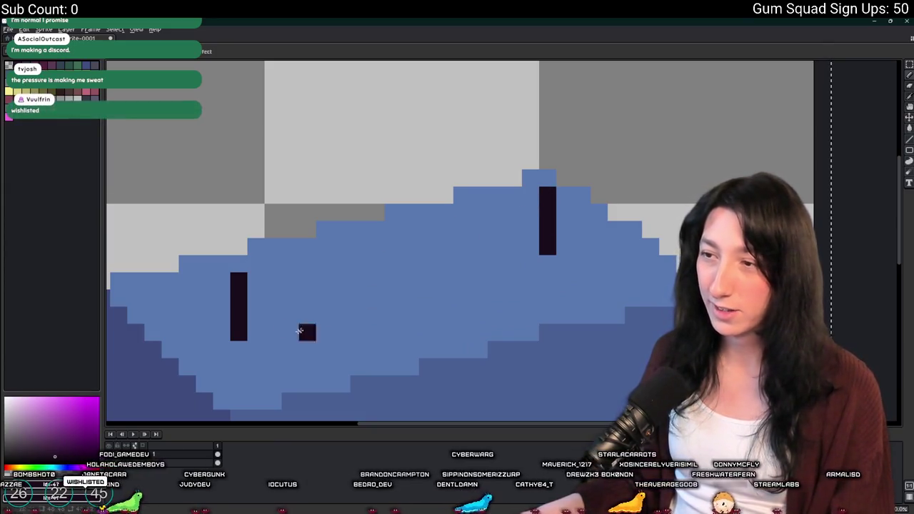
- Thicken the left post by one column and join both posts with a stepped diagonal line
{"action": "left_click", "coordinate": [255, 280]}
{"action": "left_click", "coordinate": [547, 196], "text": "shift"}
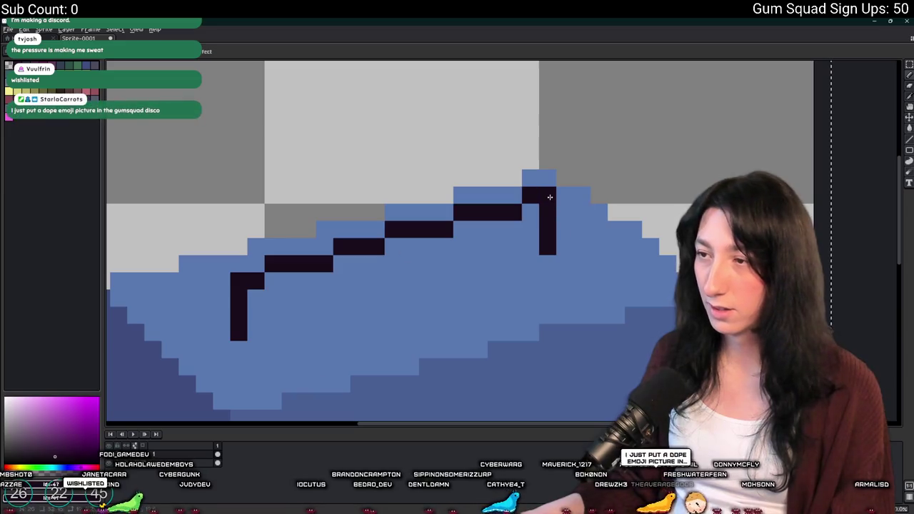
{"action": "scroll", "coordinate": [550, 196], "scroll_direction": "down", "scroll_amount": 1}
{"action": "scroll", "coordinate": [550, 196], "scroll_direction": "down", "scroll_amount": 2}
{"action": "scroll", "coordinate": [461, 180], "scroll_direction": "up", "scroll_amount": 3}
{"action": "key", "text": "ctrl+z"}
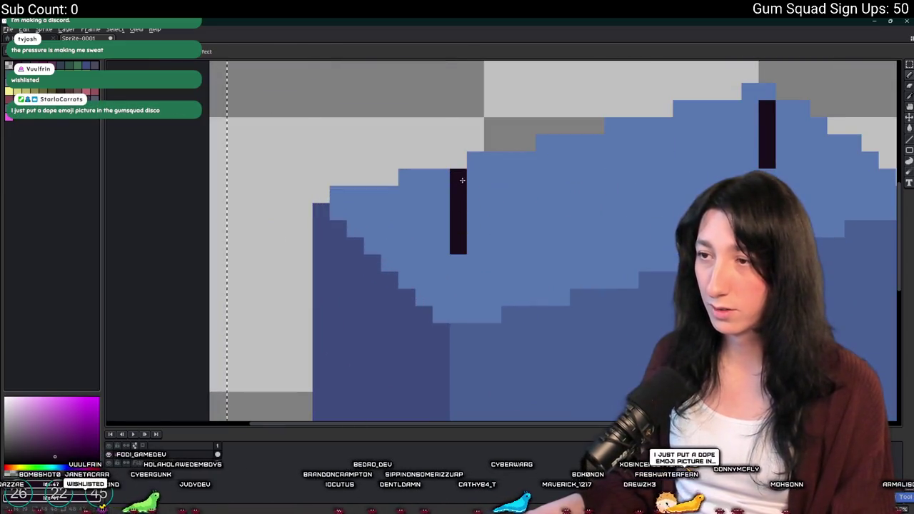
{"action": "scroll", "coordinate": [462, 179], "scroll_direction": "down", "scroll_amount": 1}
{"action": "scroll", "coordinate": [507, 121], "scroll_direction": "up", "scroll_amount": 1}
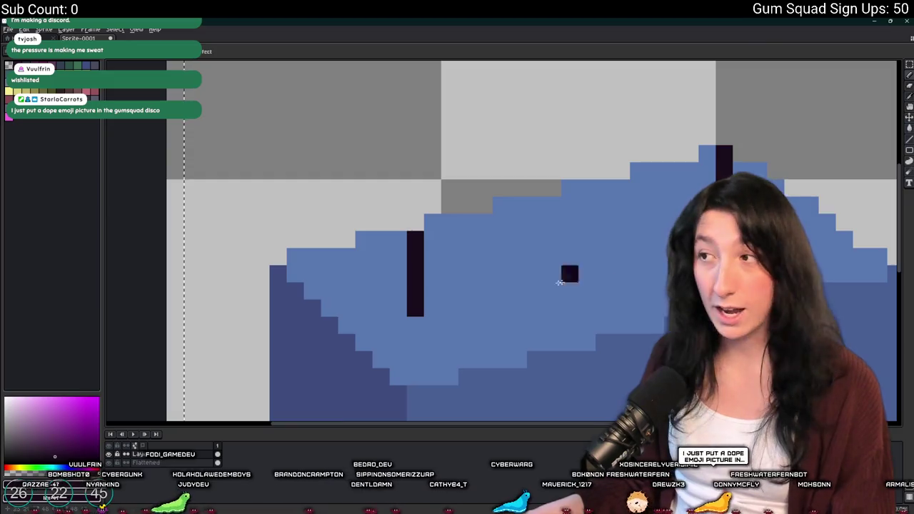
{"action": "left_click_drag", "start_coordinate": [431, 235], "coordinate": [432, 313]}
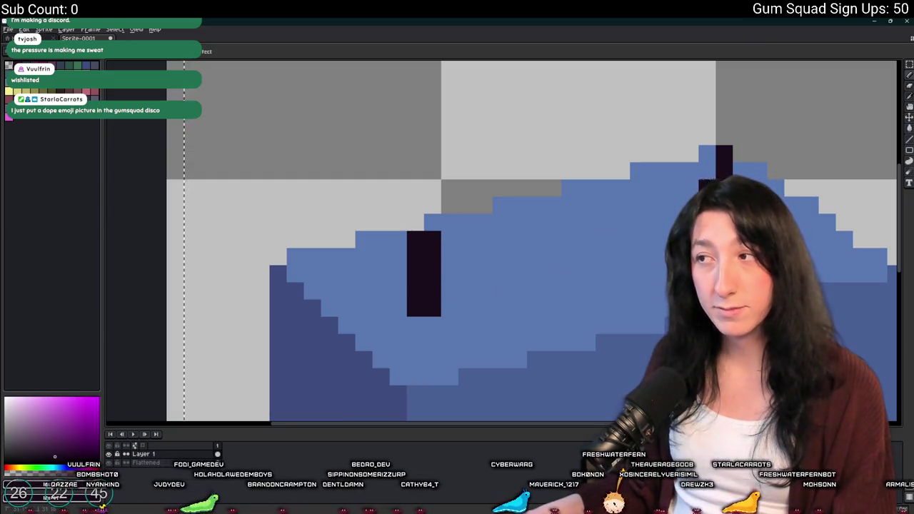
{"action": "left_click_drag", "start_coordinate": [710, 153], "coordinate": [439, 232]}
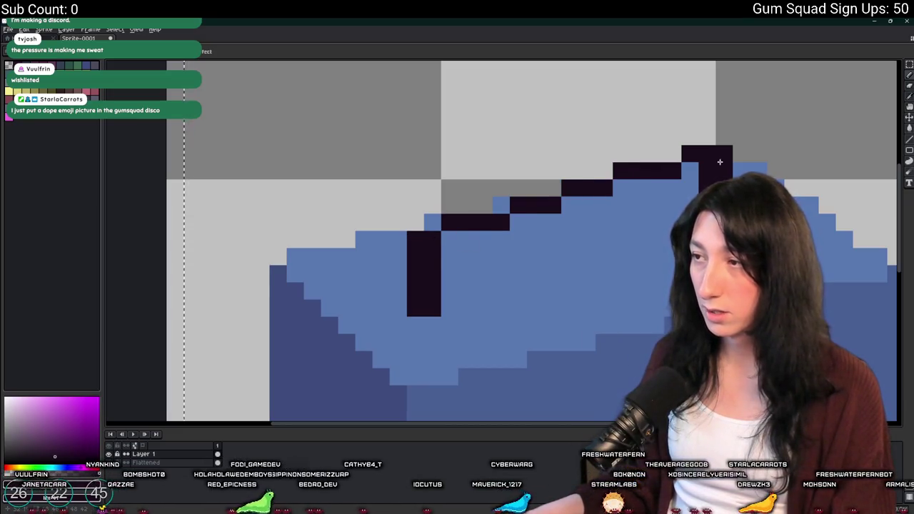
{"action": "scroll", "coordinate": [720, 162], "scroll_direction": "down", "scroll_amount": 2}
- Draw a straight line up-right from the left post's top to start the handle arch
{"action": "scroll", "coordinate": [684, 225], "scroll_direction": "down", "scroll_amount": 2}
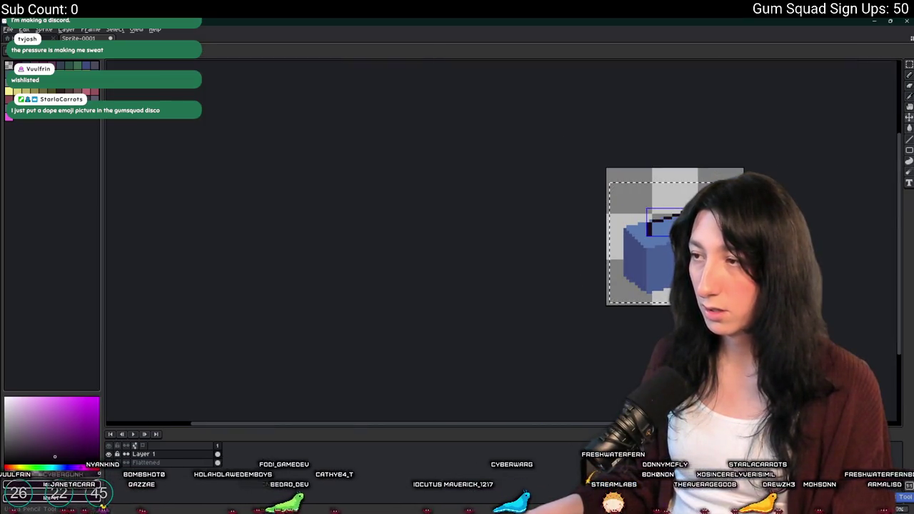
{"action": "scroll", "coordinate": [716, 173], "scroll_direction": "up", "scroll_amount": 2}
{"action": "scroll", "coordinate": [716, 174], "scroll_direction": "up", "scroll_amount": 1}
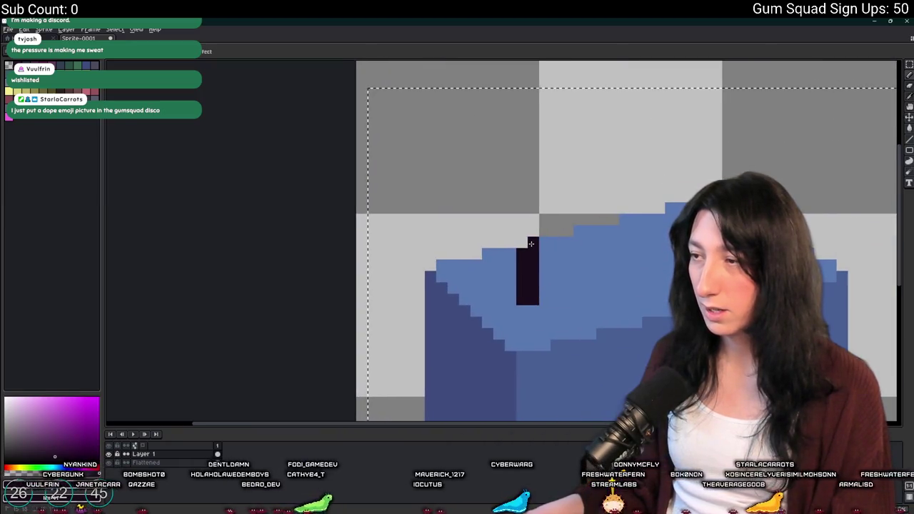
{"action": "left_click", "coordinate": [522, 242]}
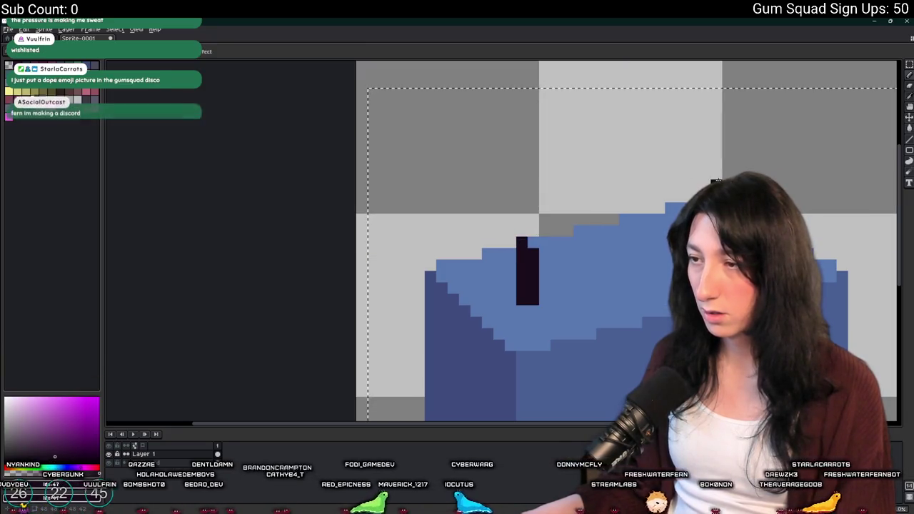
{"action": "left_click", "coordinate": [714, 182], "text": "shift"}
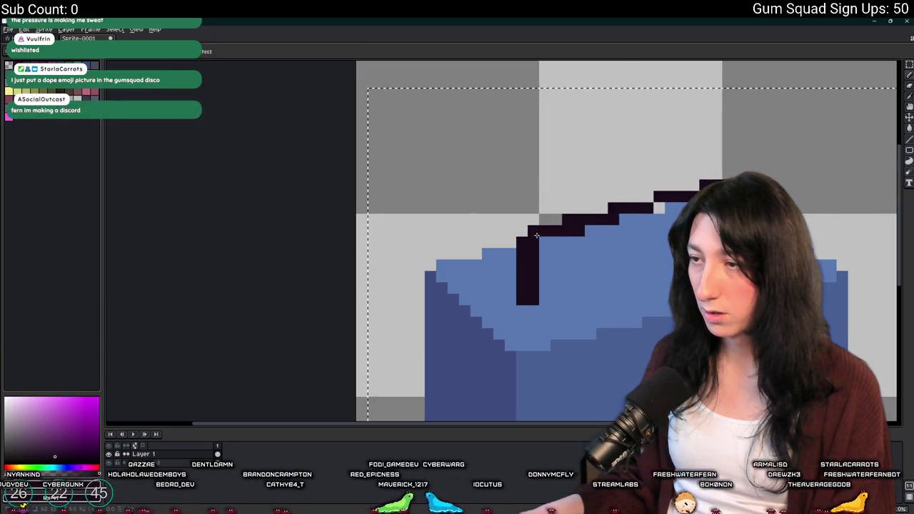
{"action": "scroll", "coordinate": [536, 235], "scroll_direction": "down", "scroll_amount": 3}
{"action": "scroll", "coordinate": [549, 242], "scroll_direction": "up", "scroll_amount": 1}
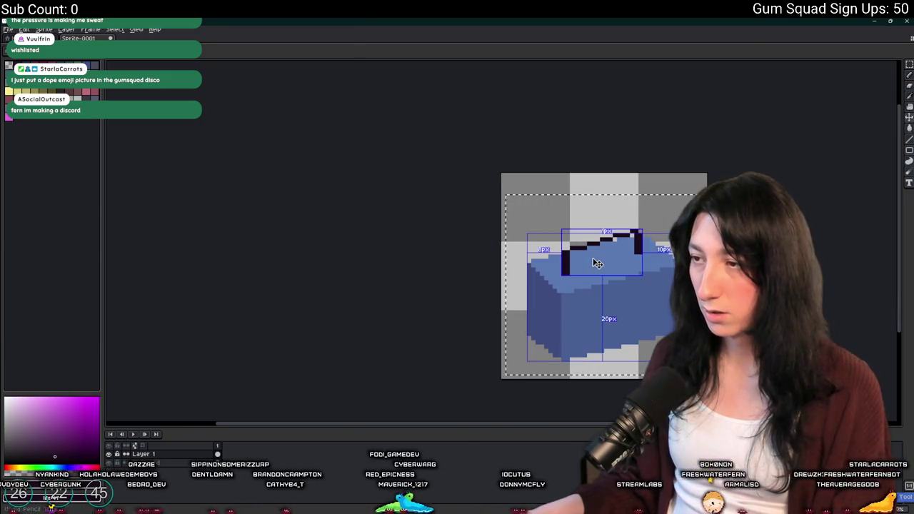
- Redraw the stepped arch from the post top and extend it two pixels up-right
{"action": "key", "text": "ctrl+z"}
{"action": "scroll", "coordinate": [560, 250], "scroll_direction": "up", "scroll_amount": 1}
{"action": "scroll", "coordinate": [561, 249], "scroll_direction": "up", "scroll_amount": 2}
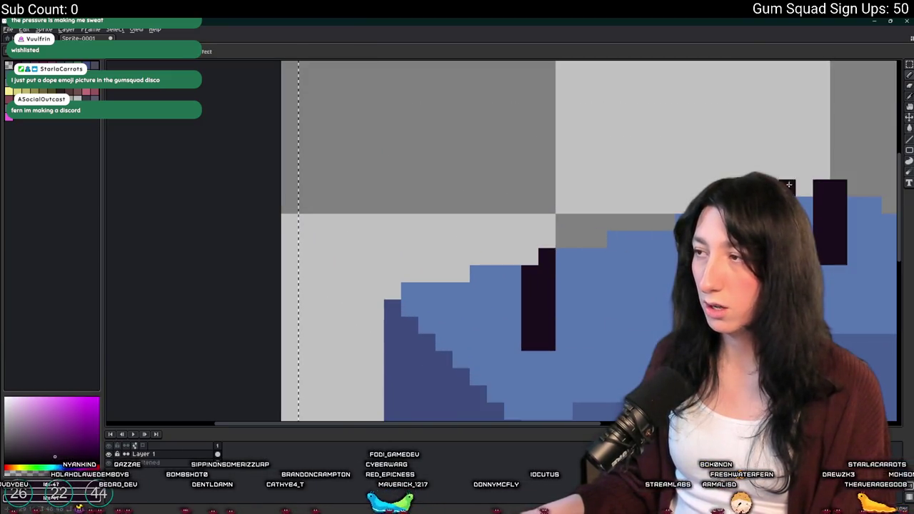
{"action": "left_click", "coordinate": [814, 169], "text": "shift"}
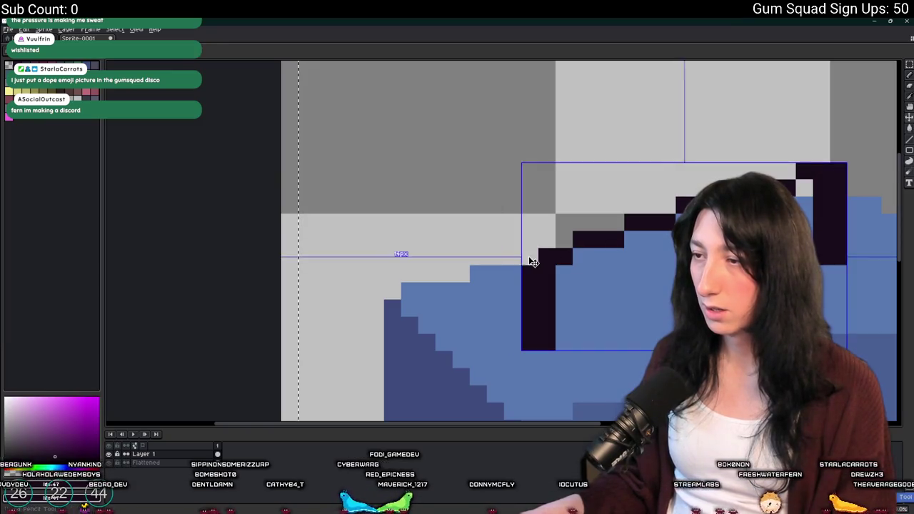
{"action": "left_click_drag", "start_coordinate": [520, 257], "coordinate": [437, 287]}
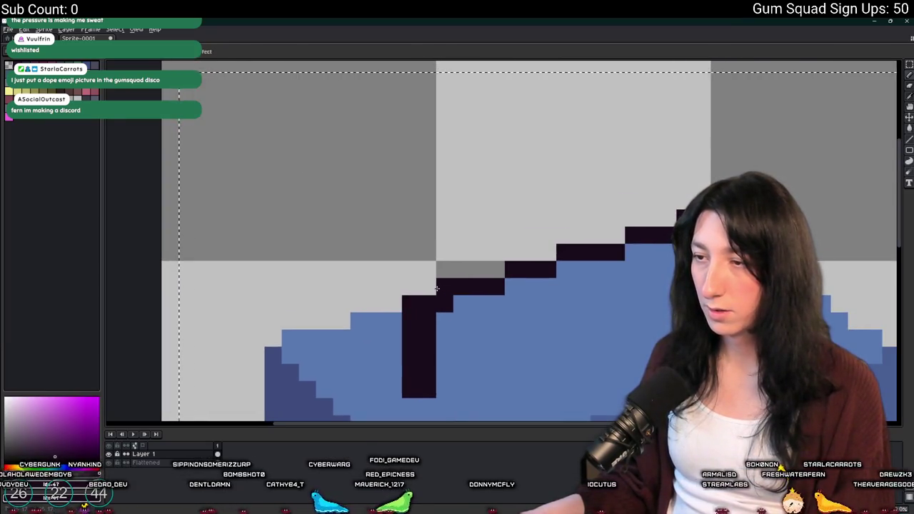
{"action": "mouse_move", "coordinate": [685, 201]}
{"action": "left_mouse_down"}
{"action": "mouse_move", "coordinate": [670, 216]}
{"action": "mouse_move", "coordinate": [465, 267]}
{"action": "left_mouse_up"}
{"action": "scroll", "coordinate": [457, 272], "scroll_direction": "down", "scroll_amount": 3}
{"action": "scroll", "coordinate": [473, 300], "scroll_direction": "down", "scroll_amount": 2}
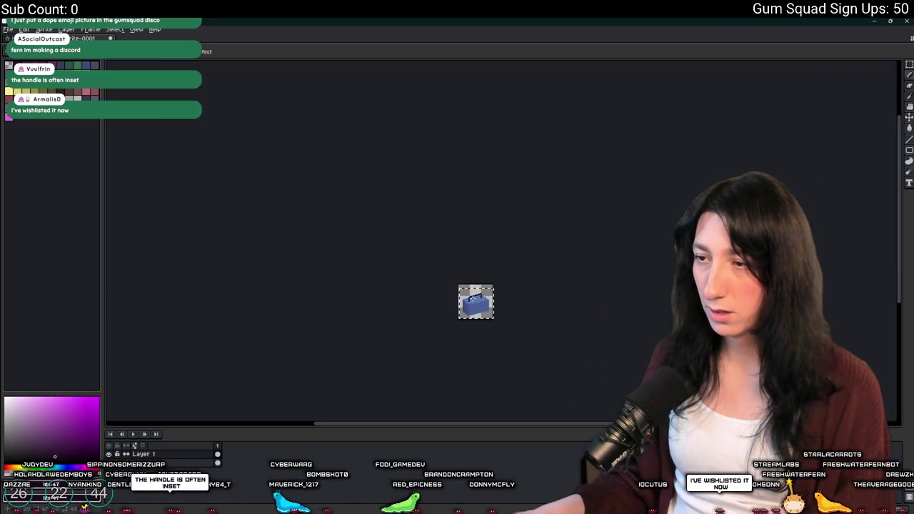
- Zoom in on the handle and sample the darker lid blue for shading its base
{"action": "scroll", "coordinate": [467, 292], "scroll_direction": "up", "scroll_amount": 2}
{"action": "scroll", "coordinate": [457, 275], "scroll_direction": "up", "scroll_amount": 1}
{"action": "scroll", "coordinate": [452, 267], "scroll_direction": "up", "scroll_amount": 1}
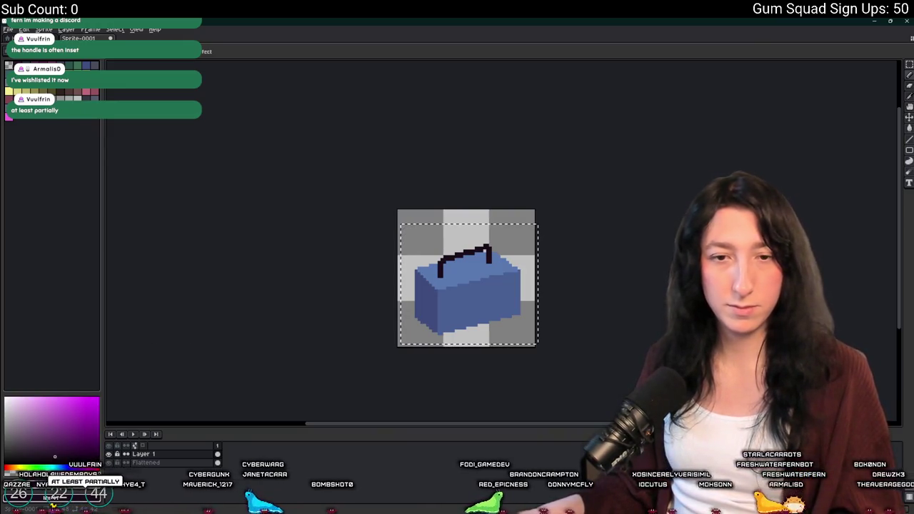
{"action": "scroll", "coordinate": [426, 290], "scroll_direction": "up", "scroll_amount": 1}
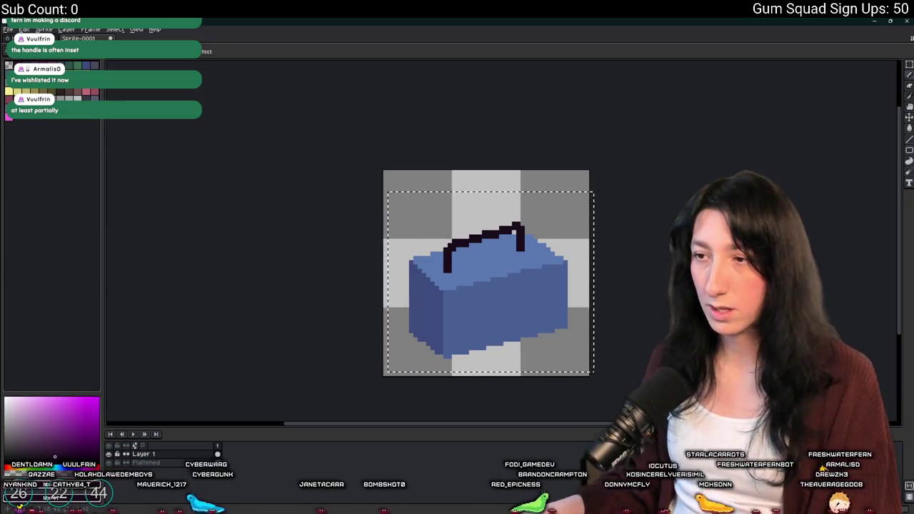
{"action": "scroll", "coordinate": [499, 274], "scroll_direction": "up", "scroll_amount": 1}
{"action": "scroll", "coordinate": [504, 275], "scroll_direction": "up", "scroll_amount": 1}
{"action": "scroll", "coordinate": [466, 275], "scroll_direction": "up", "scroll_amount": 2}
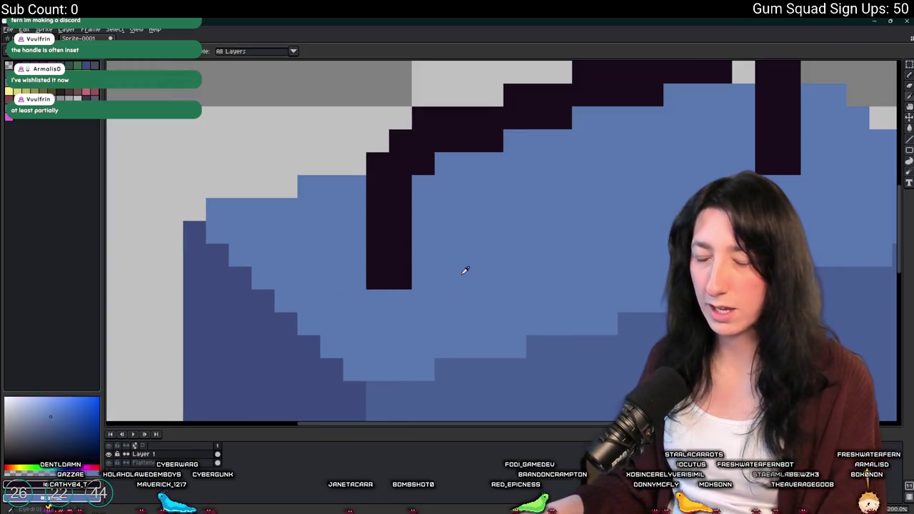
{"action": "left_click", "coordinate": [357, 280], "text": "alt"}
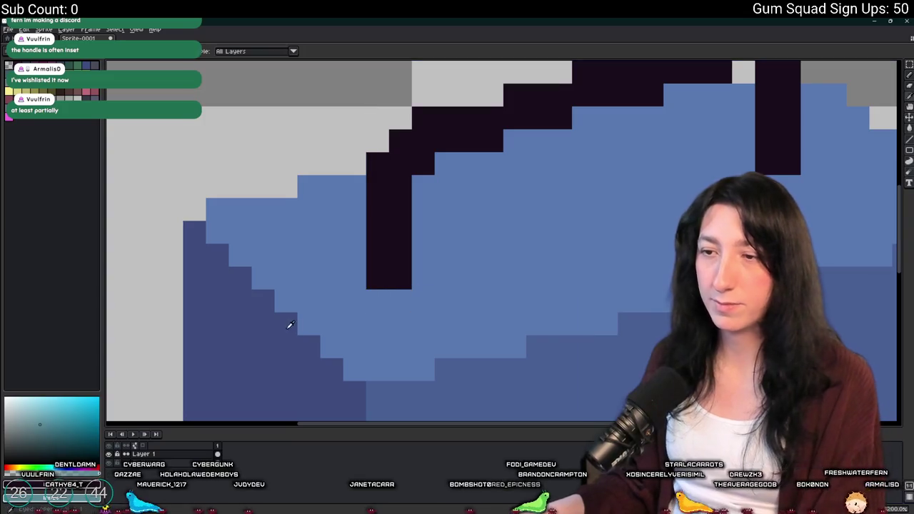
{"action": "left_click", "coordinate": [442, 326], "text": "alt"}
- Inspect the handle feet up close, then start a system search for Discord
{"action": "scroll", "coordinate": [400, 236], "scroll_direction": "down", "scroll_amount": 1}
{"action": "scroll", "coordinate": [547, 201], "scroll_direction": "up", "scroll_amount": 1}
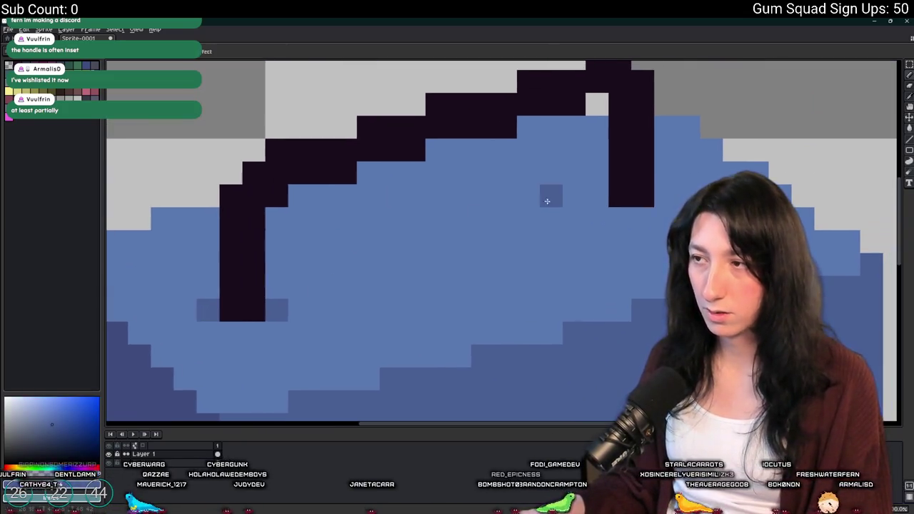
{"action": "scroll", "coordinate": [654, 261], "scroll_direction": "down", "scroll_amount": 5}
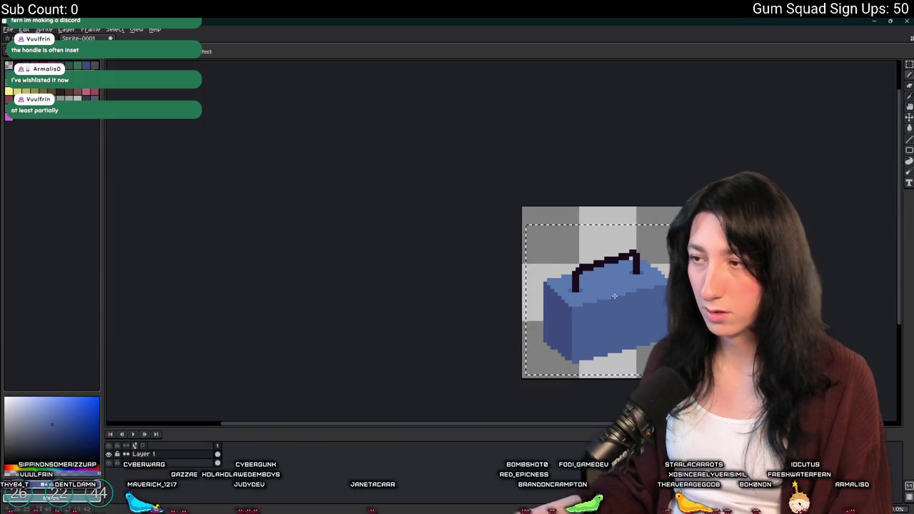
{"action": "scroll", "coordinate": [614, 296], "scroll_direction": "up", "scroll_amount": 3}
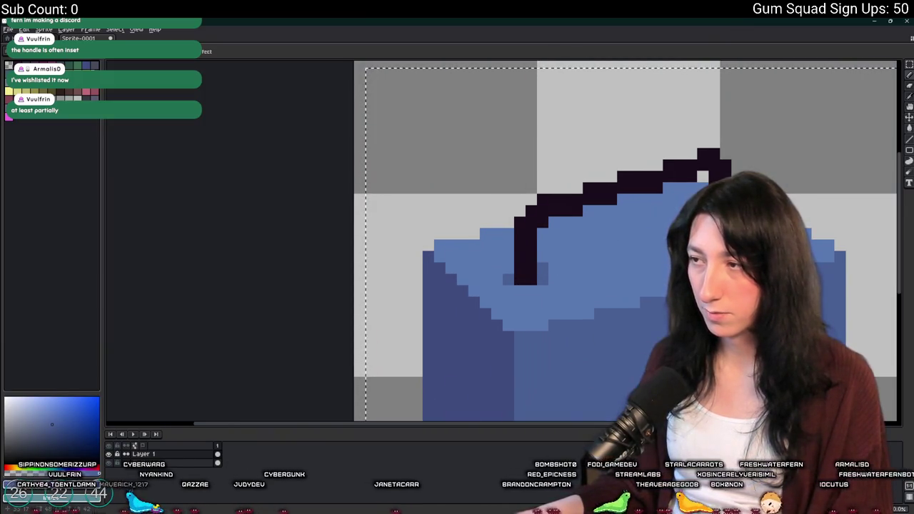
{"action": "scroll", "coordinate": [449, 298], "scroll_direction": "down", "scroll_amount": 2}
{"action": "scroll", "coordinate": [479, 295], "scroll_direction": "down", "scroll_amount": 1}
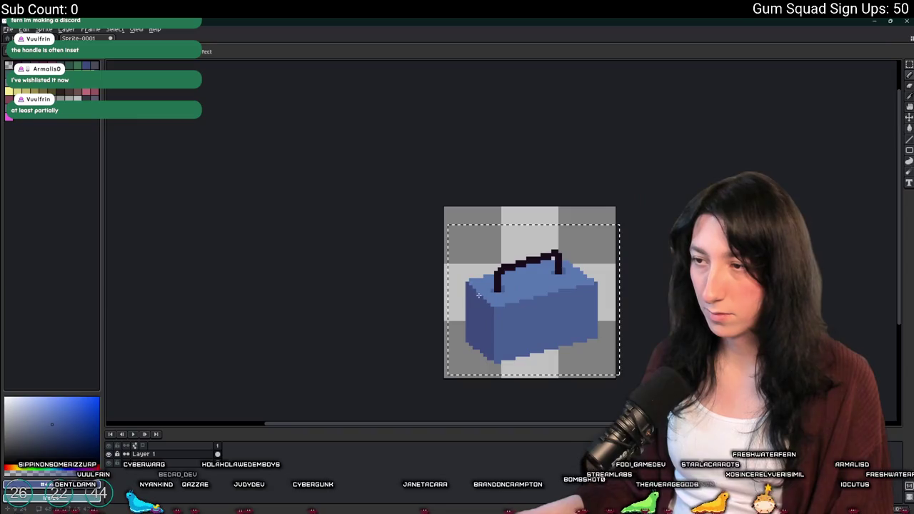
{"action": "scroll", "coordinate": [478, 294], "scroll_direction": "up", "scroll_amount": 1}
{"action": "scroll", "coordinate": [491, 292], "scroll_direction": "up", "scroll_amount": 1}
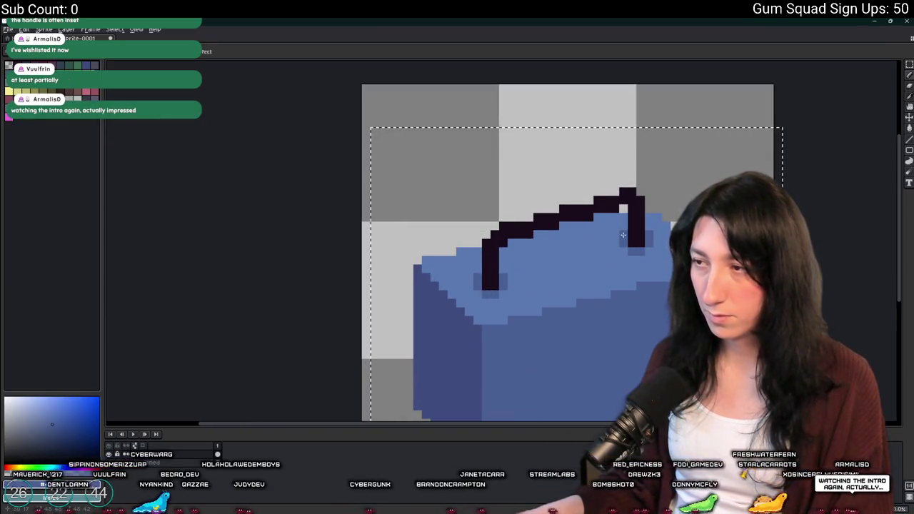
{"action": "scroll", "coordinate": [617, 274], "scroll_direction": "down", "scroll_amount": 3}
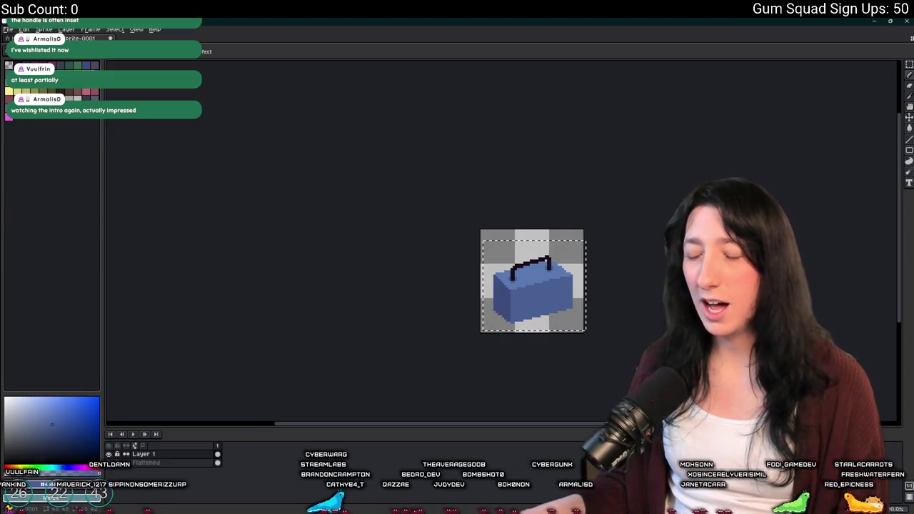
{"action": "key", "text": "super"}
{"action": "type", "text": "d"}
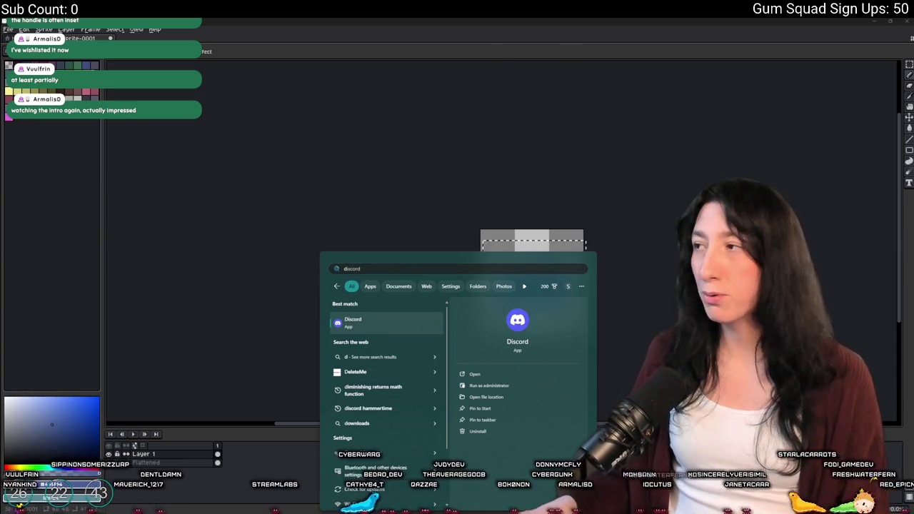
{"action": "key", "text": "Return"}
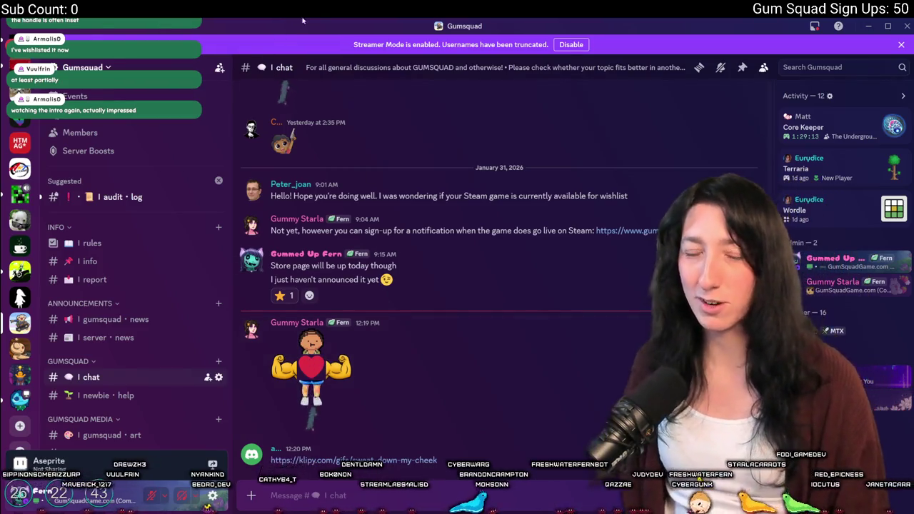
{"action": "key", "text": "alt+Tab"}
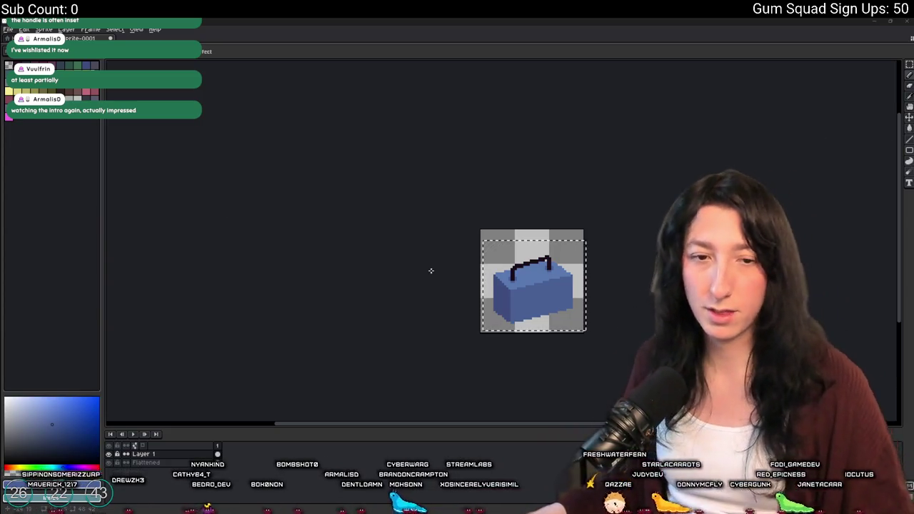
{"action": "scroll", "coordinate": [431, 264], "scroll_direction": "up", "scroll_amount": 2}
{"action": "scroll", "coordinate": [445, 240], "scroll_direction": "up", "scroll_amount": 2}
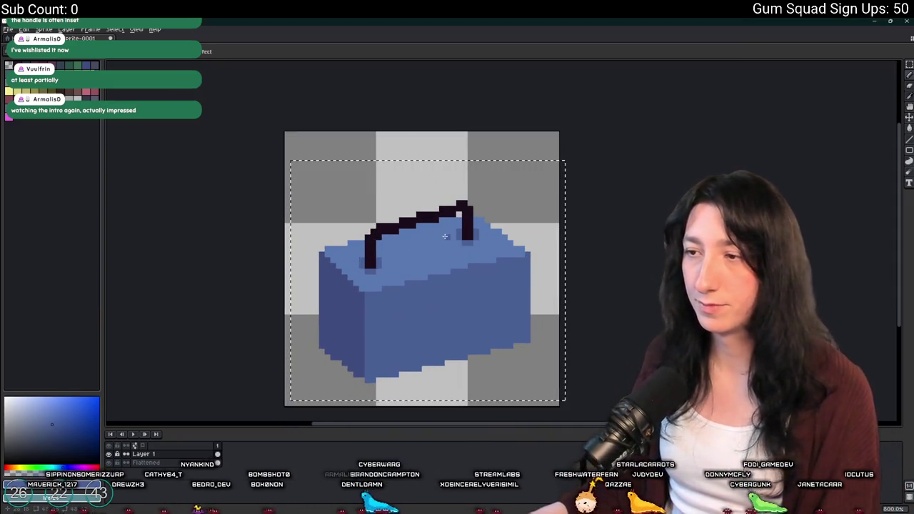
{"action": "scroll", "coordinate": [445, 239], "scroll_direction": "up", "scroll_amount": 3}
{"action": "scroll", "coordinate": [643, 266], "scroll_direction": "up", "scroll_amount": 3}
{"action": "scroll", "coordinate": [607, 279], "scroll_direction": "down", "scroll_amount": 3}
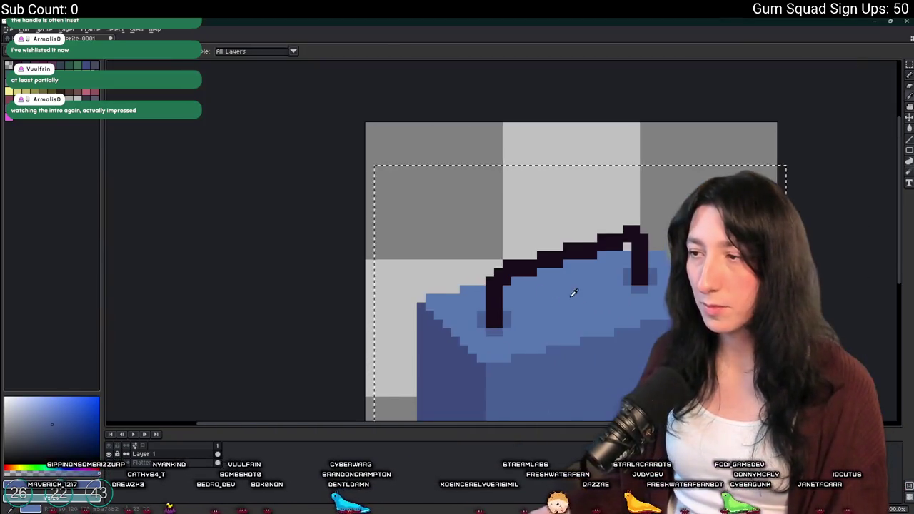
{"action": "scroll", "coordinate": [418, 300], "scroll_direction": "up", "scroll_amount": 2}
{"action": "left_click", "coordinate": [414, 310], "text": "alt"}
{"action": "left_click", "coordinate": [432, 323]}
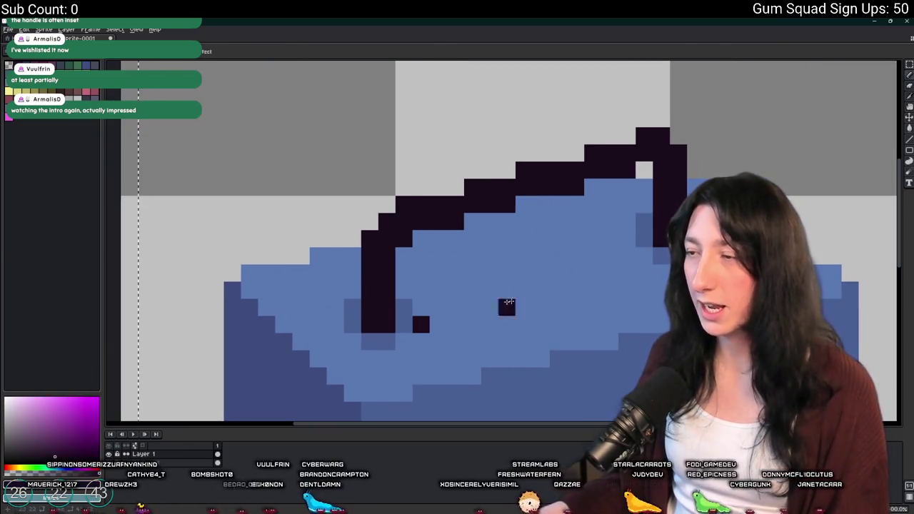
{"action": "scroll", "coordinate": [643, 258], "scroll_direction": "down", "scroll_amount": 2}
{"action": "scroll", "coordinate": [638, 265], "scroll_direction": "down", "scroll_amount": 3}
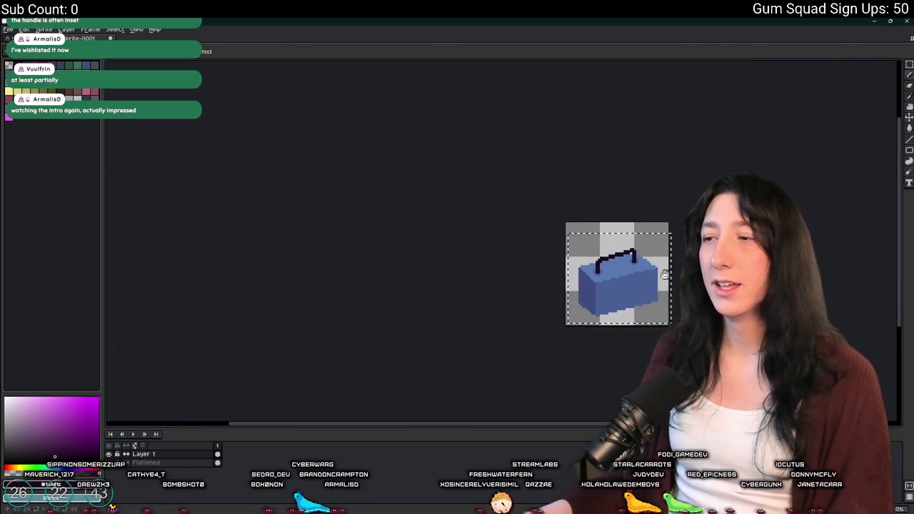
{"action": "scroll", "coordinate": [593, 272], "scroll_direction": "down", "scroll_amount": 1}
{"action": "scroll", "coordinate": [592, 271], "scroll_direction": "down", "scroll_amount": 1}
{"action": "scroll", "coordinate": [602, 271], "scroll_direction": "up", "scroll_amount": 3}
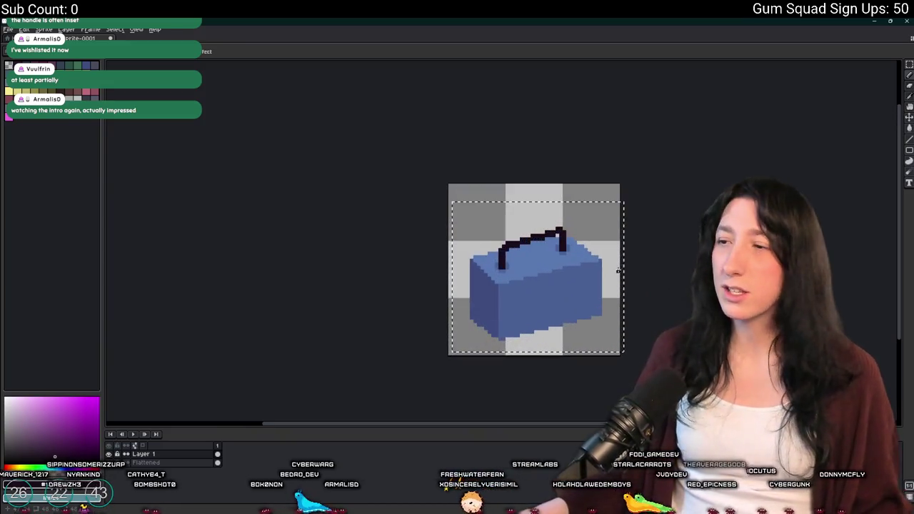
{"action": "scroll", "coordinate": [566, 283], "scroll_direction": "up", "scroll_amount": 1}
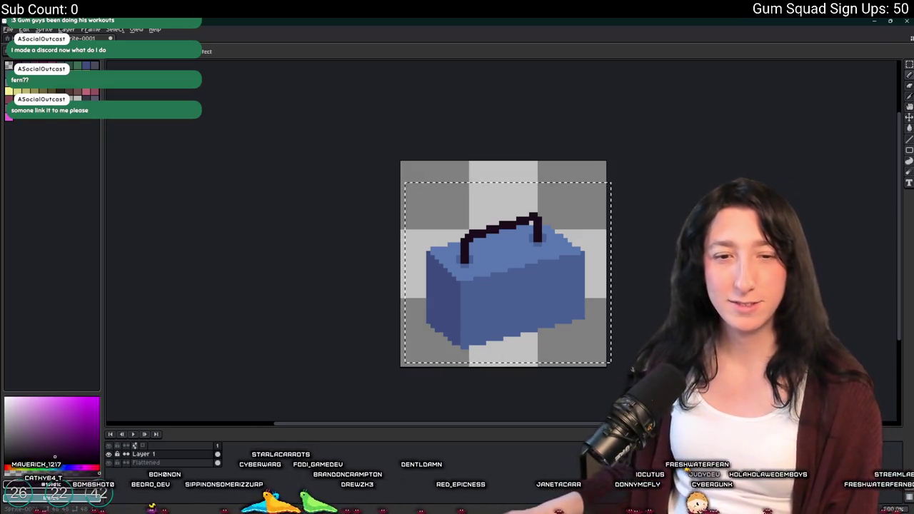
{"action": "scroll", "coordinate": [504, 295], "scroll_direction": "up", "scroll_amount": 2}
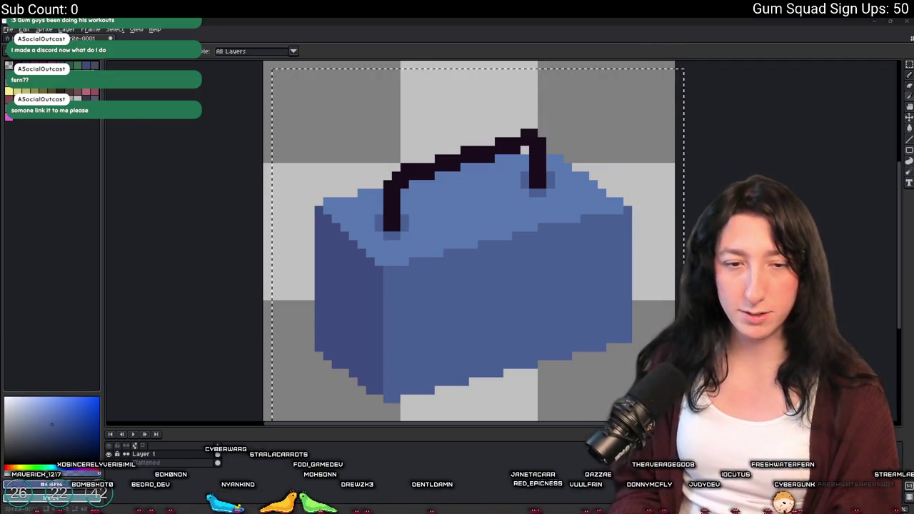
- Sample the light lid blue and paint a highlight along the lid's front edge
{"action": "scroll", "coordinate": [425, 214], "scroll_direction": "up", "scroll_amount": 2}
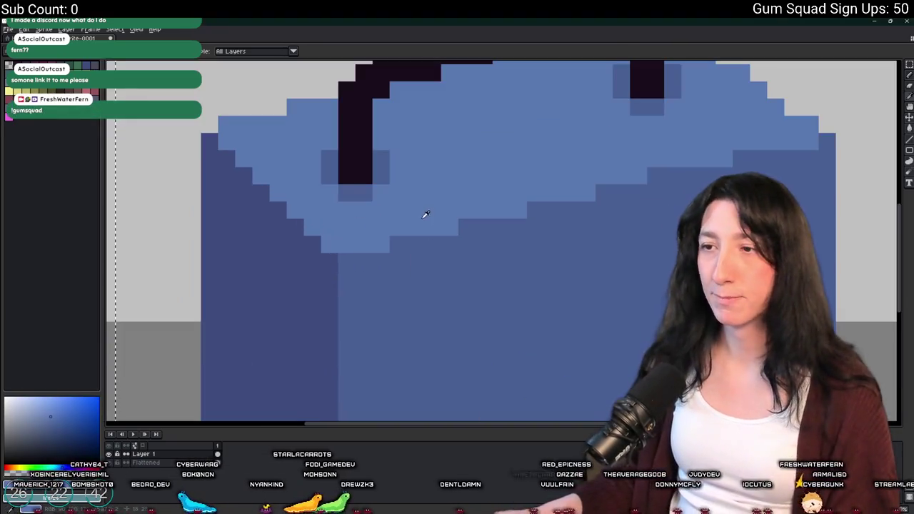
{"action": "left_click", "coordinate": [425, 214], "text": "alt"}
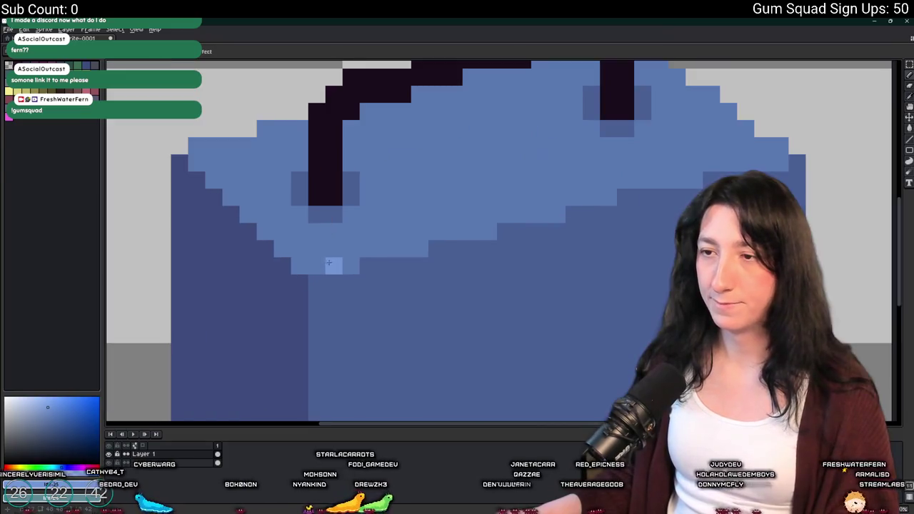
{"action": "left_click_drag", "start_coordinate": [349, 266], "coordinate": [307, 267]}
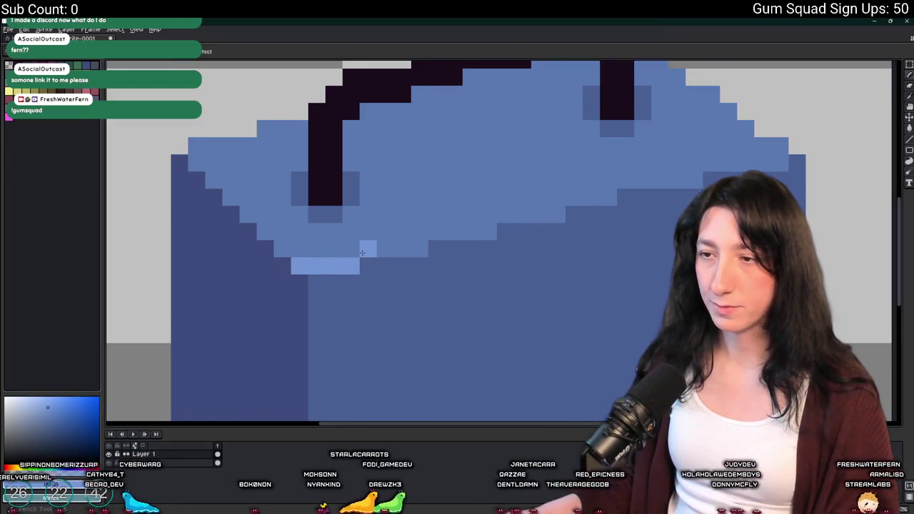
{"action": "left_click_drag", "start_coordinate": [548, 214], "coordinate": [778, 162]}
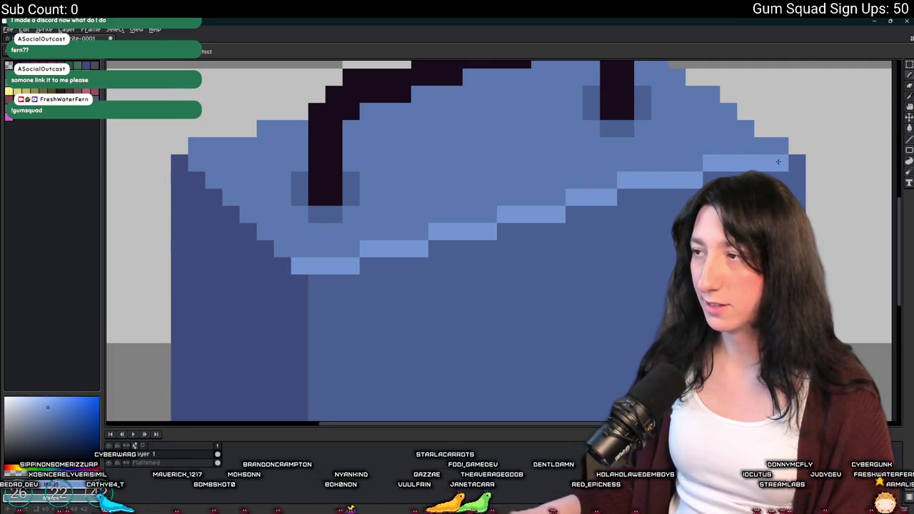
- Add a light blue highlight along the box's top-left edge
{"action": "scroll", "coordinate": [778, 162], "scroll_direction": "down", "scroll_amount": 4}
{"action": "scroll", "coordinate": [523, 232], "scroll_direction": "up", "scroll_amount": 2}
{"action": "scroll", "coordinate": [524, 232], "scroll_direction": "up", "scroll_amount": 3}
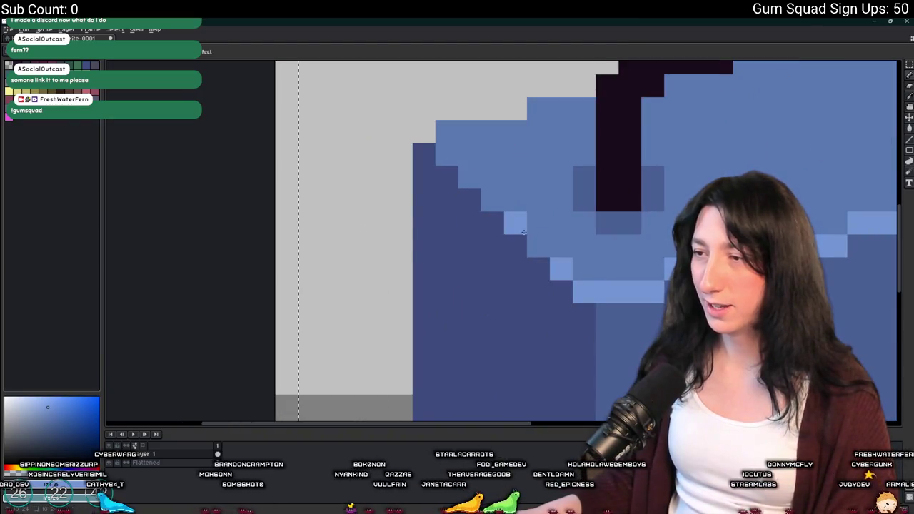
{"action": "left_click_drag", "start_coordinate": [537, 246], "coordinate": [447, 154]}
{"action": "scroll", "coordinate": [446, 154], "scroll_direction": "down", "scroll_amount": 3}
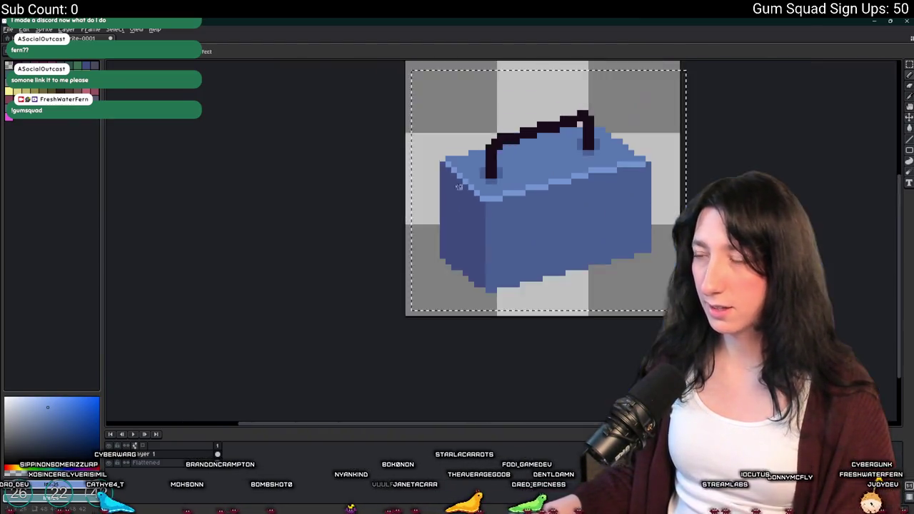
{"action": "scroll", "coordinate": [458, 186], "scroll_direction": "down", "scroll_amount": 5}
{"action": "scroll", "coordinate": [488, 217], "scroll_direction": "up", "scroll_amount": 2}
{"action": "scroll", "coordinate": [520, 186], "scroll_direction": "up", "scroll_amount": 2}
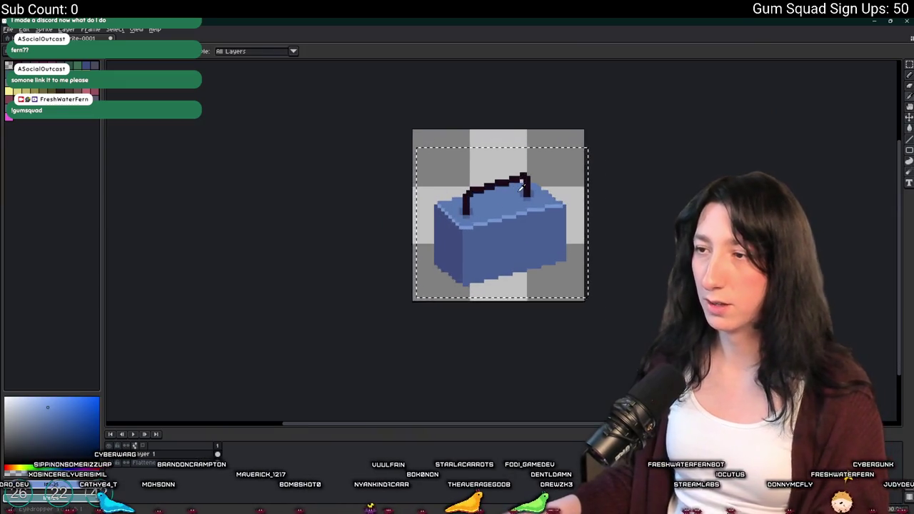
{"action": "scroll", "coordinate": [471, 189], "scroll_direction": "down", "scroll_amount": 2}
{"action": "scroll", "coordinate": [463, 192], "scroll_direction": "down", "scroll_amount": 1}
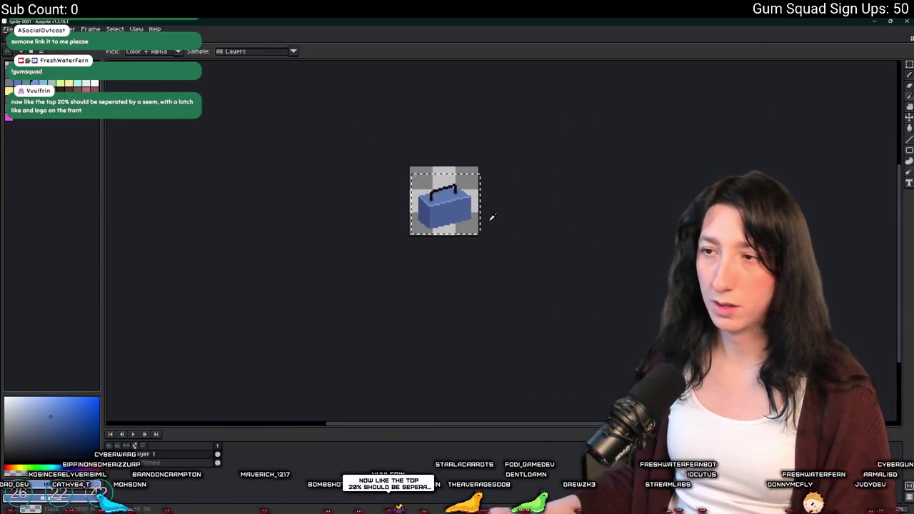
- Sample the dark blue and pencil a stepped shading line just beneath the lid seam
{"action": "key", "text": "b"}
{"action": "scroll", "coordinate": [442, 204], "scroll_direction": "up", "scroll_amount": 1}
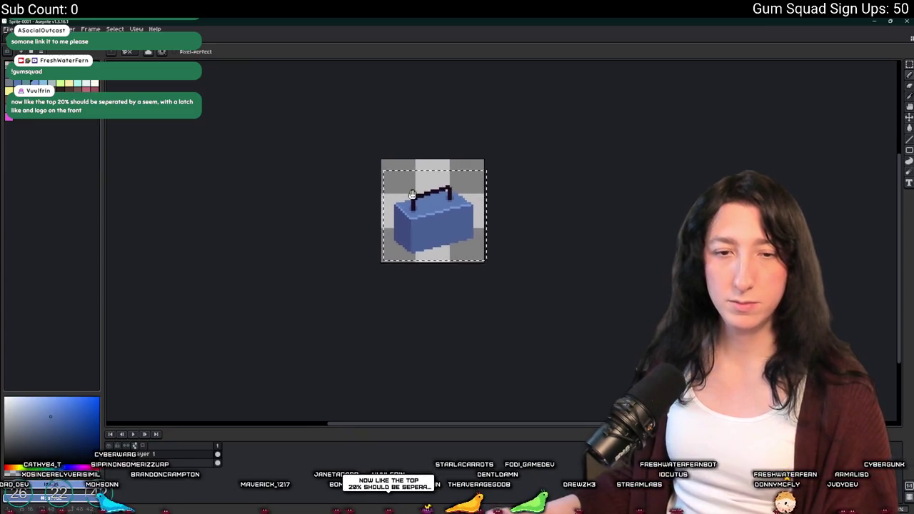
{"action": "left_click_drag", "start_coordinate": [412, 195], "coordinate": [378, 199]}
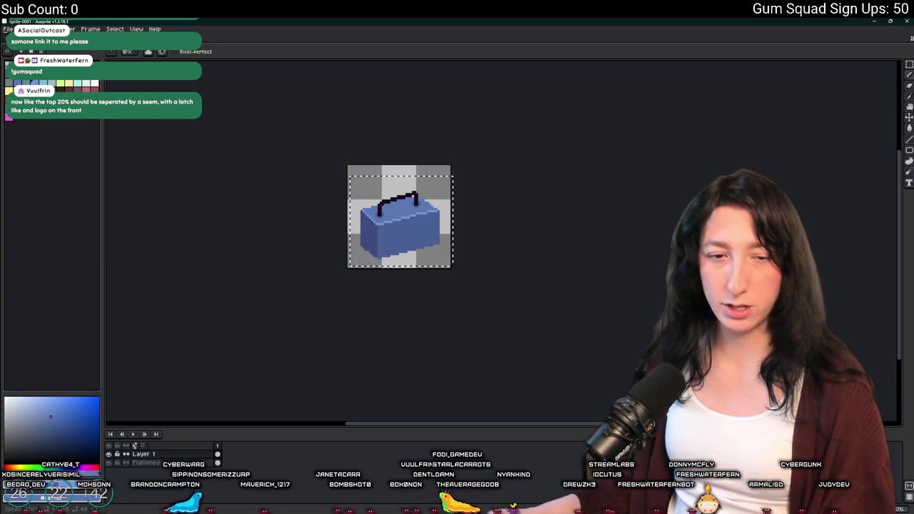
{"action": "scroll", "coordinate": [446, 201], "scroll_direction": "up", "scroll_amount": 2}
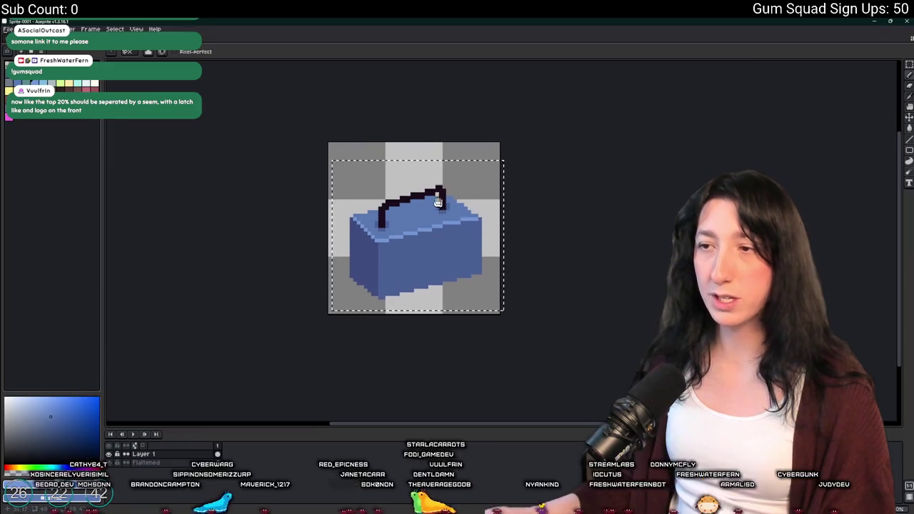
{"action": "scroll", "coordinate": [369, 205], "scroll_direction": "up", "scroll_amount": 1}
{"action": "scroll", "coordinate": [357, 207], "scroll_direction": "up", "scroll_amount": 2}
{"action": "scroll", "coordinate": [347, 210], "scroll_direction": "down", "scroll_amount": 3}
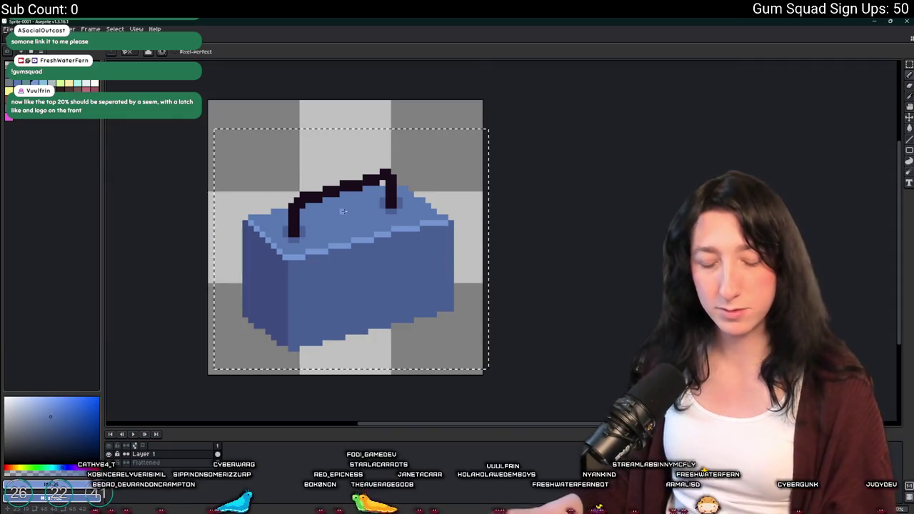
{"action": "key", "text": "i"}
{"action": "scroll", "coordinate": [348, 207], "scroll_direction": "up", "scroll_amount": 1}
{"action": "scroll", "coordinate": [350, 208], "scroll_direction": "up", "scroll_amount": 1}
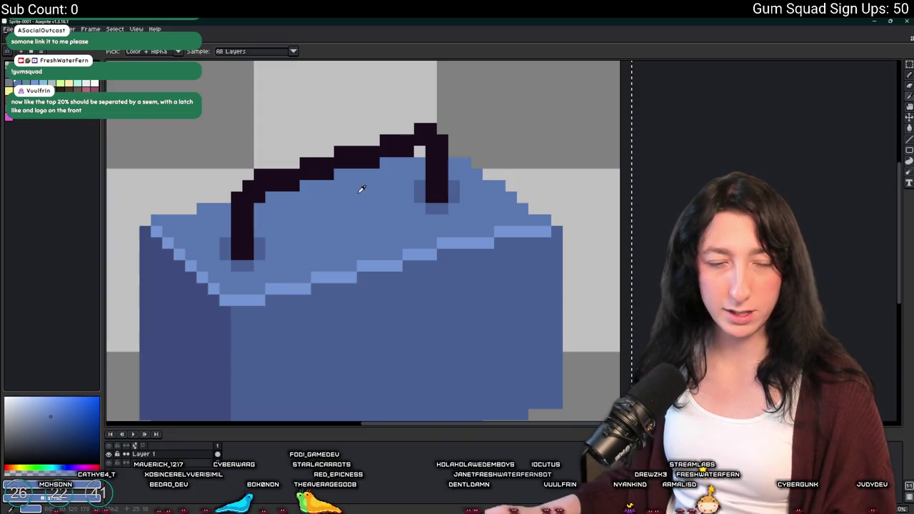
{"action": "left_click_drag", "start_coordinate": [302, 227], "coordinate": [311, 217]}
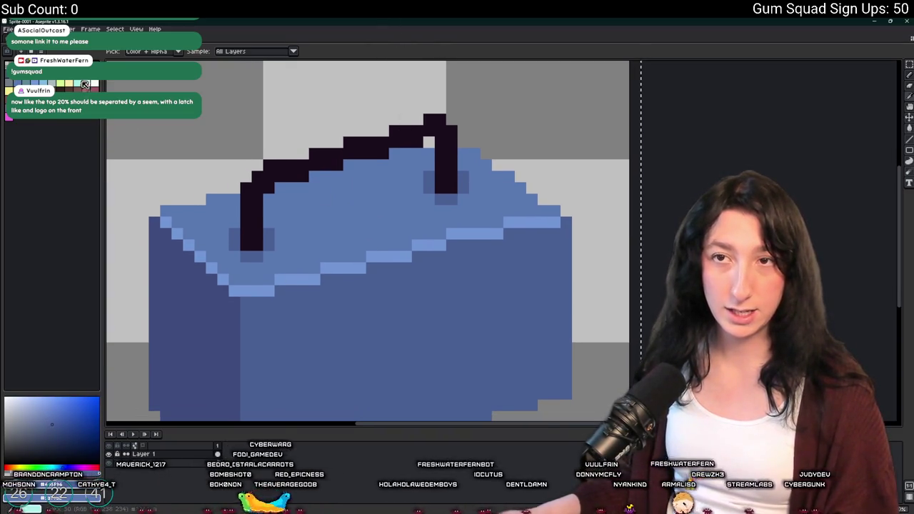
{"action": "scroll", "coordinate": [251, 280], "scroll_direction": "down", "scroll_amount": 2}
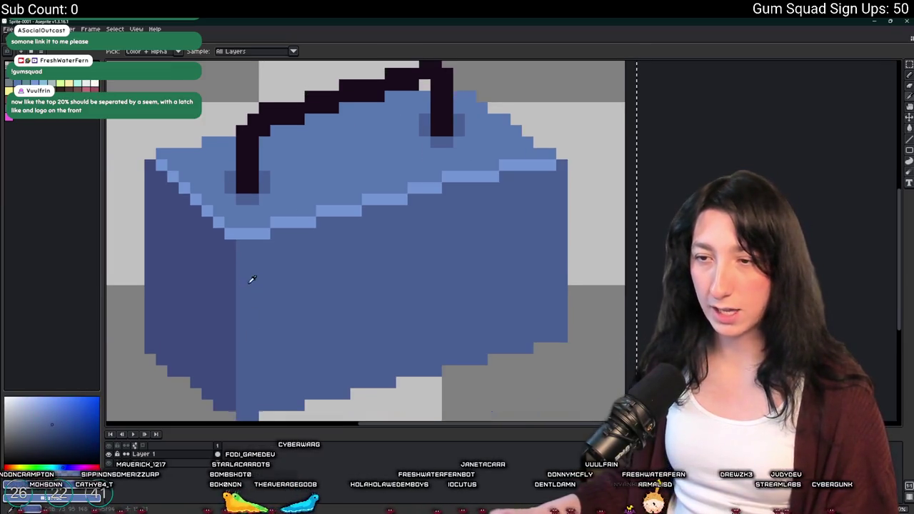
{"action": "left_click", "coordinate": [240, 256], "text": "alt"}
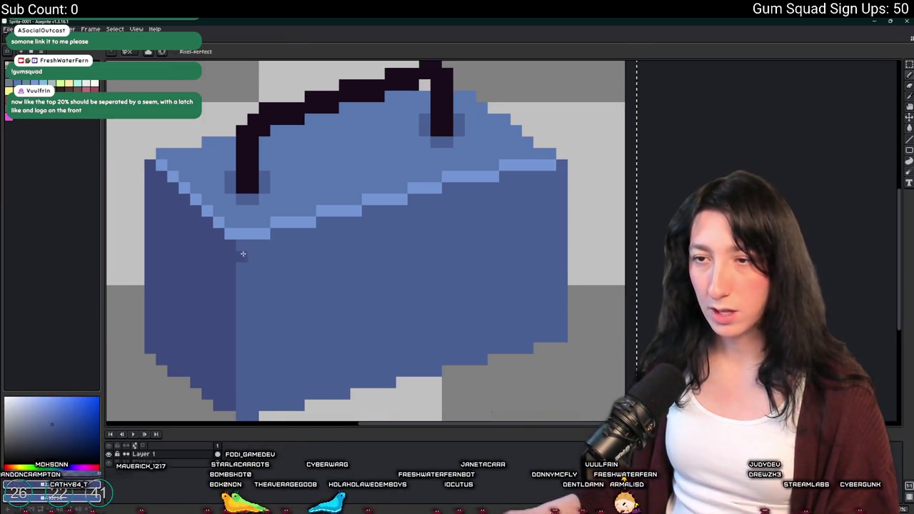
{"action": "left_click", "coordinate": [563, 183], "text": "shift"}
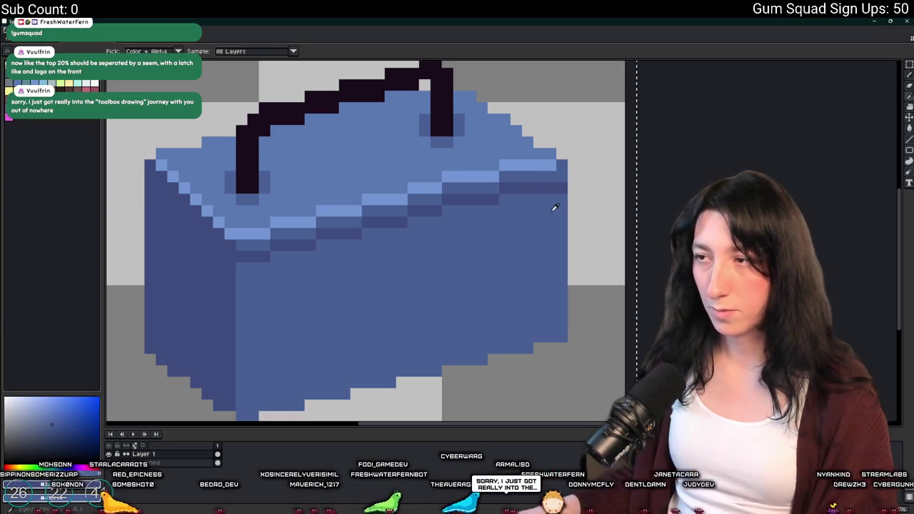
- Try dark-blue bucket fills, undo each one, and return to the Pencil
{"action": "key", "text": "g"}
{"action": "left_click", "coordinate": [561, 168]}
{"action": "key", "text": "ctrl+z"}
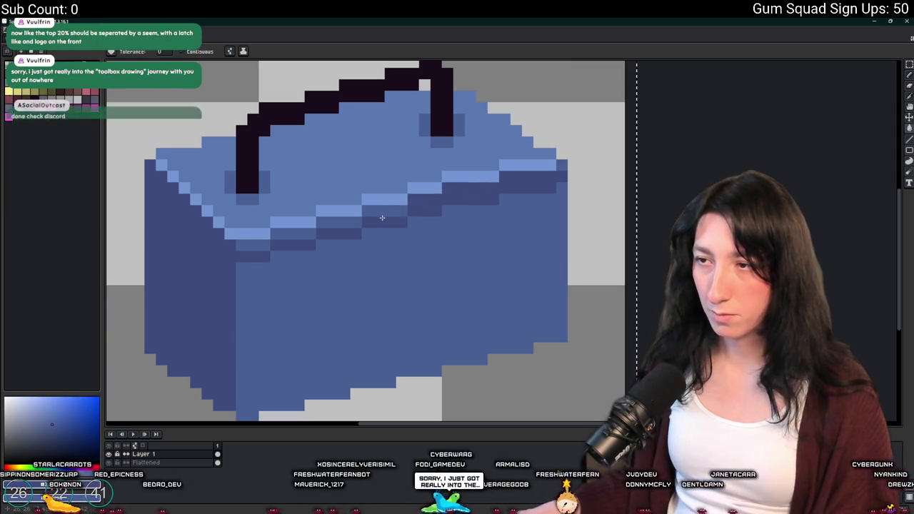
{"action": "left_click", "coordinate": [285, 239]}
{"action": "key", "text": "ctrl+z"}
{"action": "left_click", "coordinate": [252, 244]}
{"action": "key", "text": "ctrl+z"}
{"action": "key", "text": "b"}
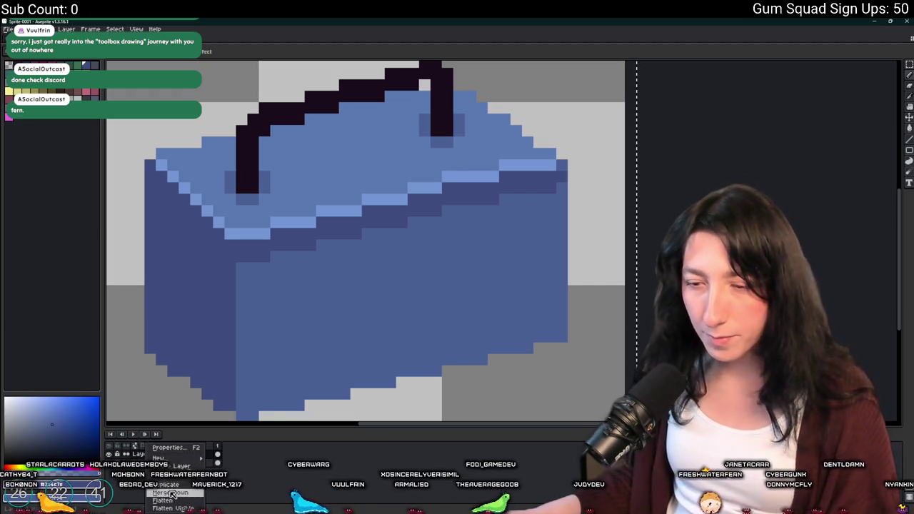
- Flatten all the toolbox layers into one
{"action": "left_click", "coordinate": [163, 500]}
{"action": "scroll", "coordinate": [340, 287], "scroll_direction": "down", "scroll_amount": 3}
{"action": "scroll", "coordinate": [408, 244], "scroll_direction": "up", "scroll_amount": 4}
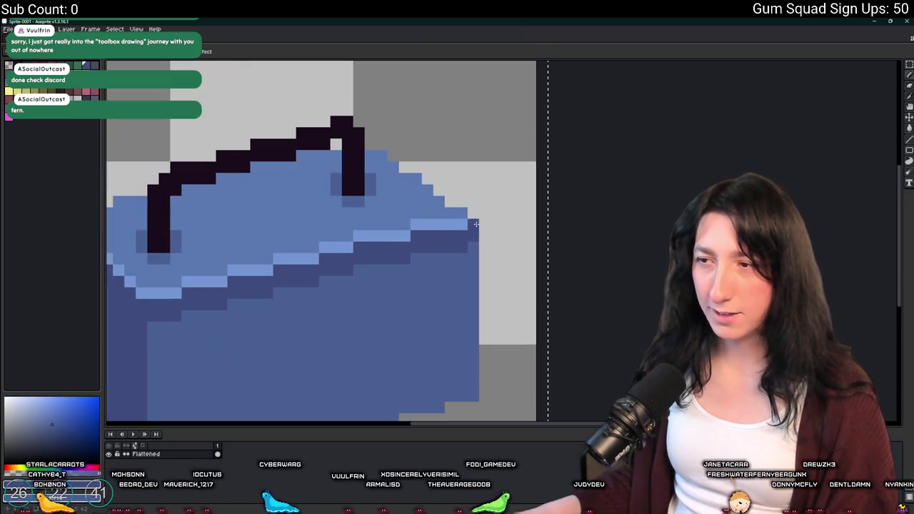
{"action": "scroll", "coordinate": [475, 225], "scroll_direction": "down", "scroll_amount": 2}
{"action": "scroll", "coordinate": [475, 224], "scroll_direction": "down", "scroll_amount": 2}
{"action": "scroll", "coordinate": [457, 237], "scroll_direction": "up", "scroll_amount": 4}
{"action": "scroll", "coordinate": [457, 237], "scroll_direction": "up", "scroll_amount": 1}
- Sample the darker blue from the lid shading, then bring Discord back up
{"action": "key", "text": "i"}
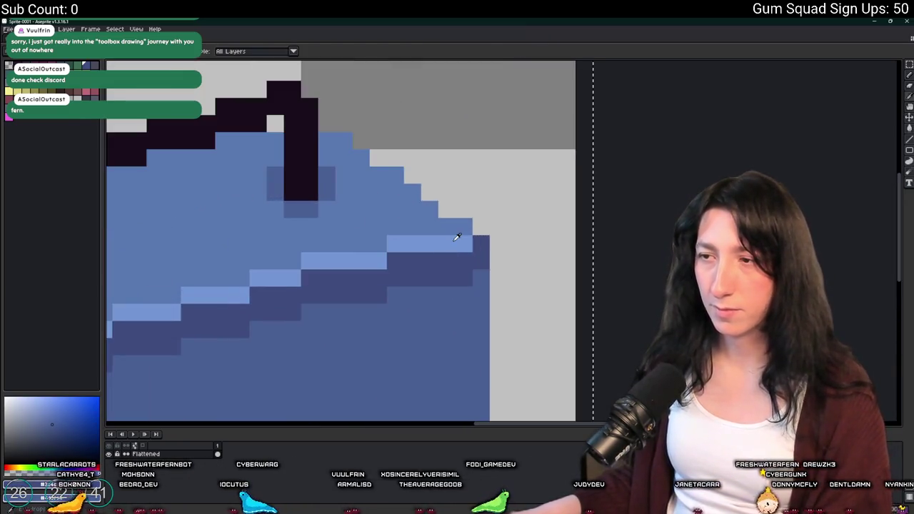
{"action": "left_click", "coordinate": [477, 244]}
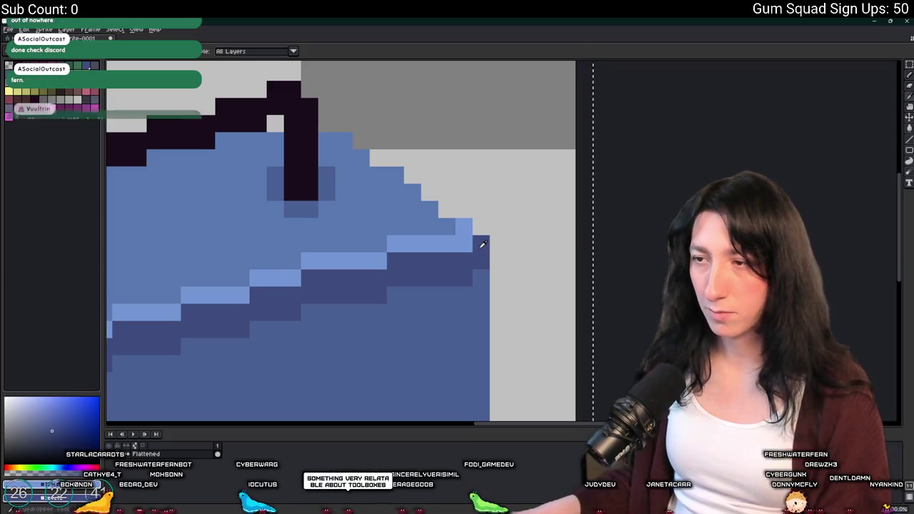
{"action": "scroll", "coordinate": [446, 301], "scroll_direction": "down", "scroll_amount": 5}
{"action": "scroll", "coordinate": [446, 301], "scroll_direction": "down", "scroll_amount": 1}
{"action": "scroll", "coordinate": [446, 301], "scroll_direction": "up", "scroll_amount": 1}
{"action": "scroll", "coordinate": [481, 282], "scroll_direction": "up", "scroll_amount": 1}
{"action": "scroll", "coordinate": [481, 274], "scroll_direction": "down", "scroll_amount": 1}
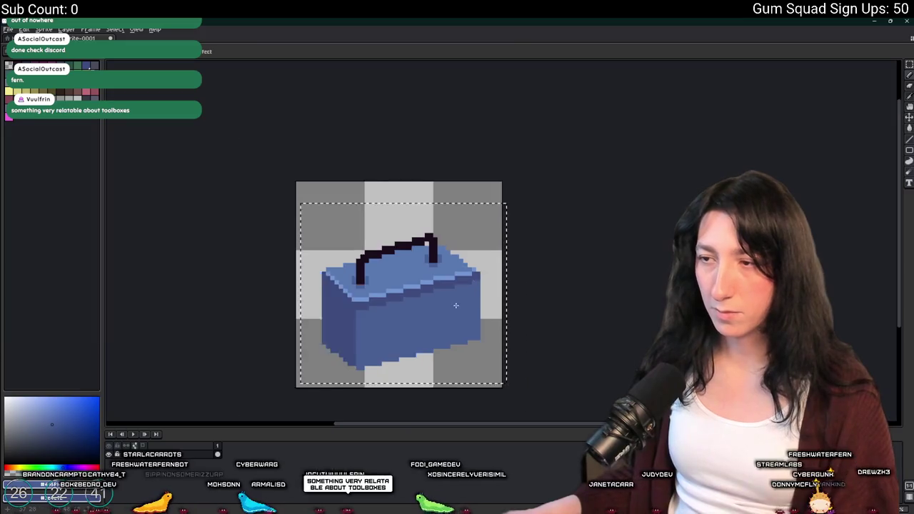
{"action": "scroll", "coordinate": [492, 282], "scroll_direction": "down", "scroll_amount": 2}
{"action": "scroll", "coordinate": [499, 287], "scroll_direction": "down", "scroll_amount": 1}
{"action": "scroll", "coordinate": [506, 292], "scroll_direction": "up", "scroll_amount": 1}
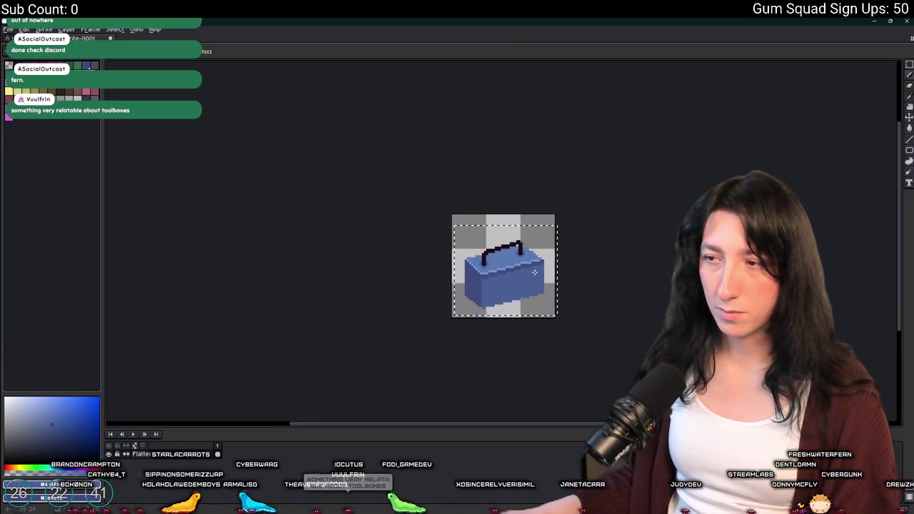
{"action": "scroll", "coordinate": [505, 292], "scroll_direction": "up", "scroll_amount": 2}
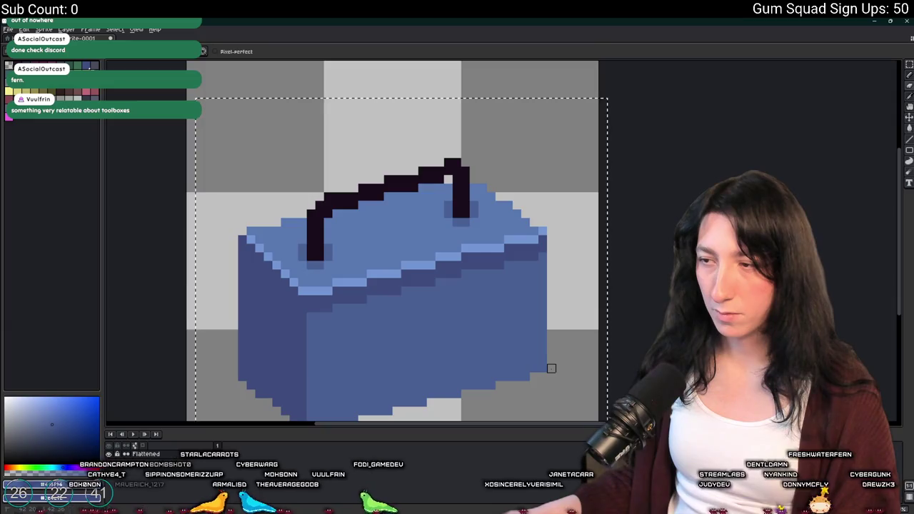
{"action": "scroll", "coordinate": [548, 369], "scroll_direction": "down", "scroll_amount": 3}
{"action": "scroll", "coordinate": [466, 304], "scroll_direction": "up", "scroll_amount": 1}
{"action": "scroll", "coordinate": [466, 304], "scroll_direction": "down", "scroll_amount": 2}
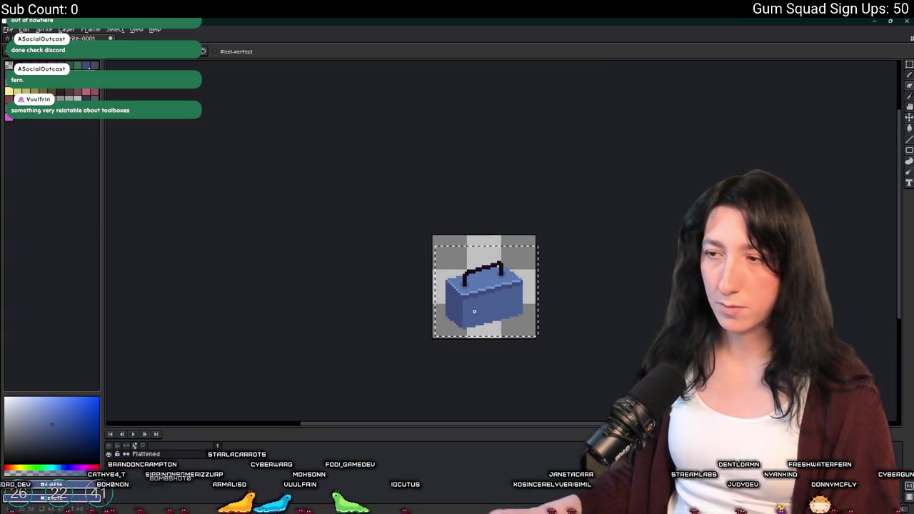
{"action": "scroll", "coordinate": [471, 308], "scroll_direction": "down", "scroll_amount": 1}
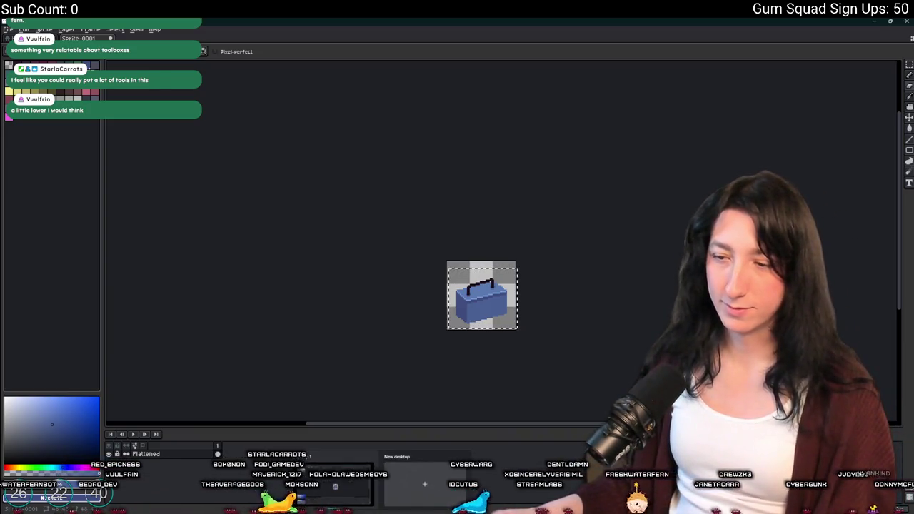
{"action": "key", "text": "super"}
{"action": "key", "text": "Escape"}
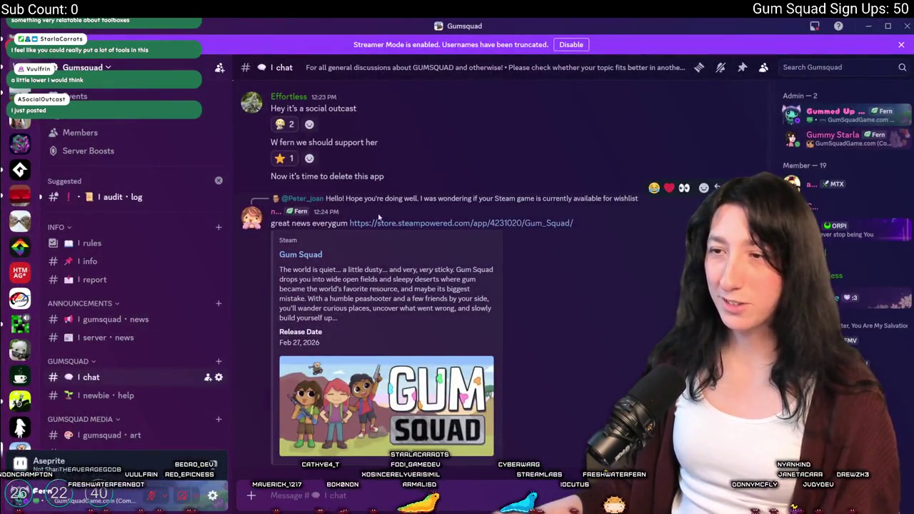
- Scroll up in #chat, view who reacted with the star, and select then deselect a message
{"action": "scroll", "coordinate": [346, 268], "scroll_direction": "up", "scroll_amount": 1}
{"action": "scroll", "coordinate": [346, 267], "scroll_direction": "up", "scroll_amount": 1}
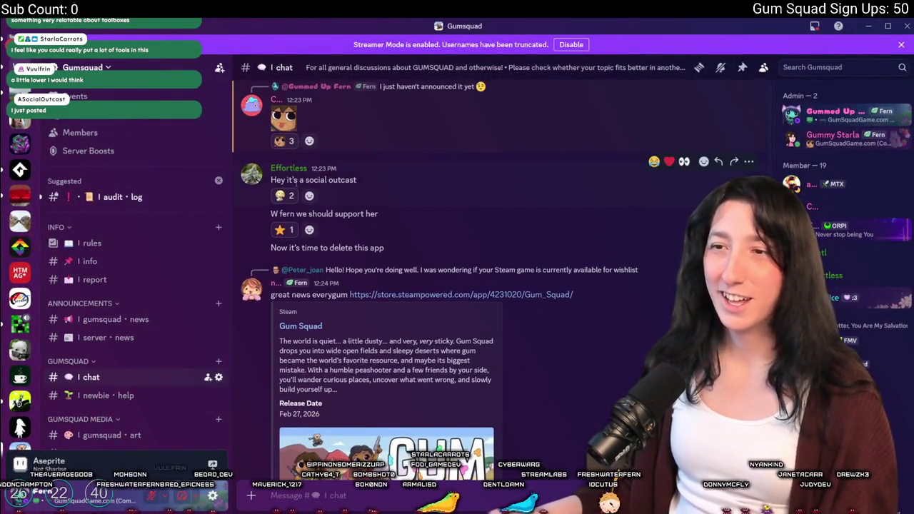
{"action": "right_click", "coordinate": [281, 229]}
{"action": "left_click", "coordinate": [628, 200]}
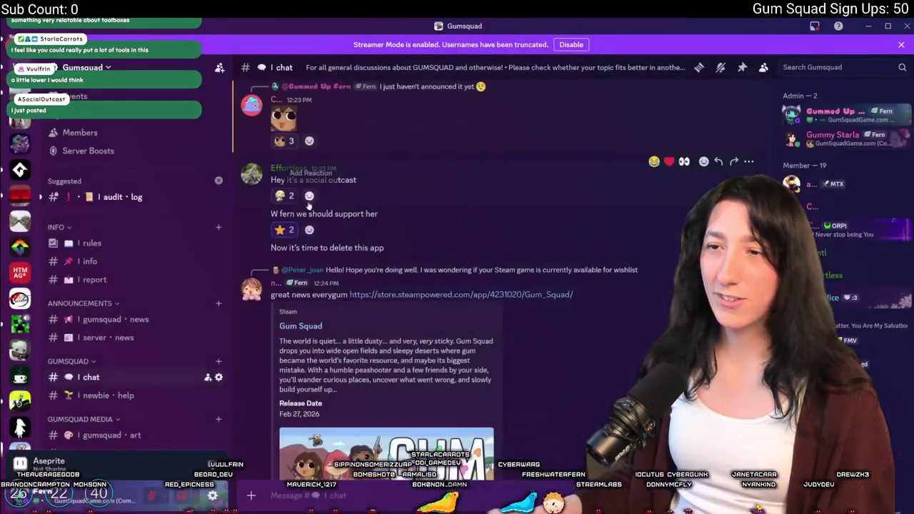
{"action": "left_click_drag", "start_coordinate": [385, 247], "coordinate": [286, 248]}
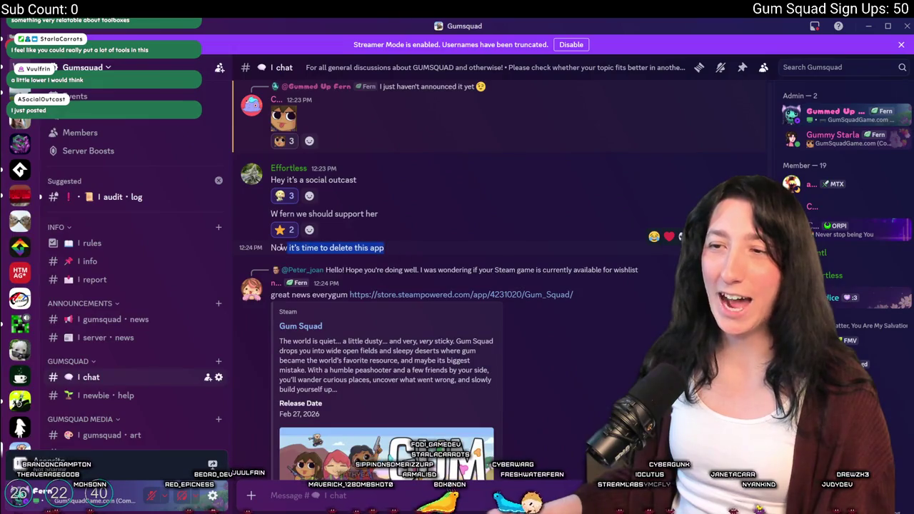
{"action": "left_click", "coordinate": [332, 243]}
- Open the greeting poster's full profile, close it, and switch back to Aseprite
{"action": "scroll", "coordinate": [368, 216], "scroll_direction": "up", "scroll_amount": 2}
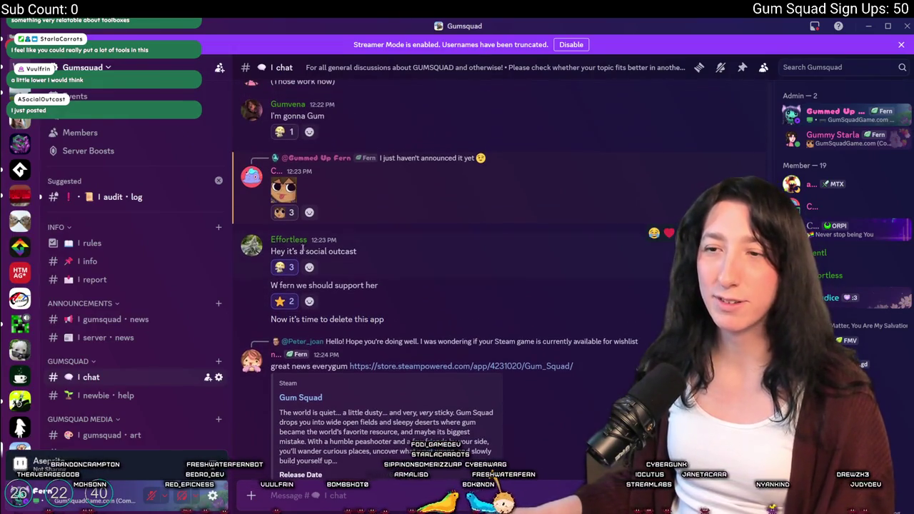
{"action": "left_click", "coordinate": [257, 246]}
{"action": "left_click", "coordinate": [282, 289]}
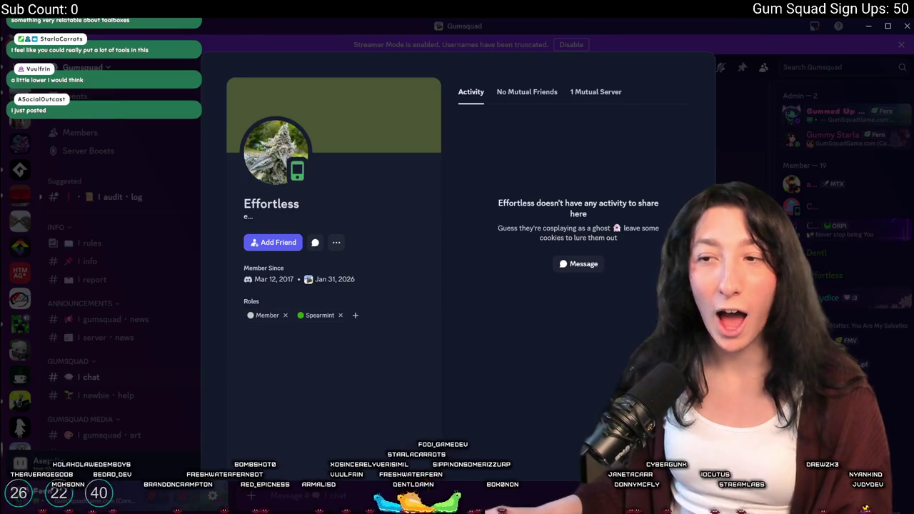
{"action": "left_click", "coordinate": [720, 174]}
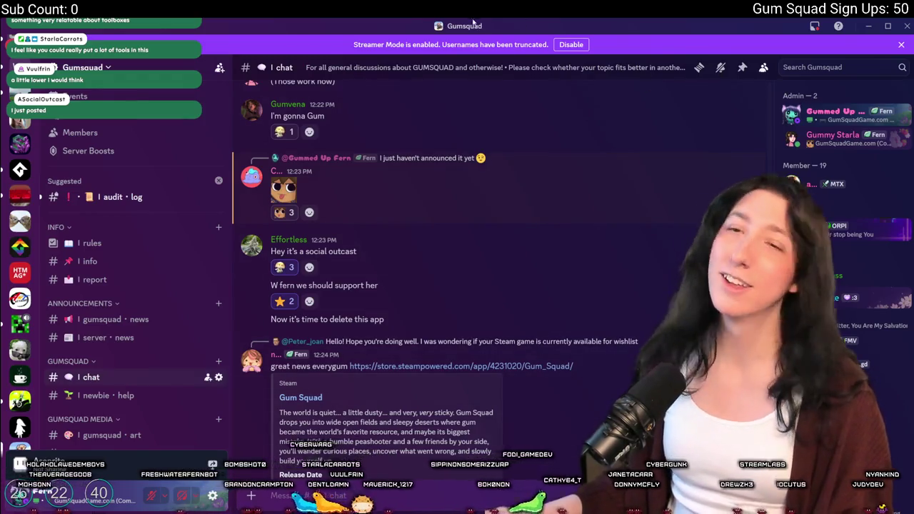
{"action": "key", "text": "alt+Tab"}
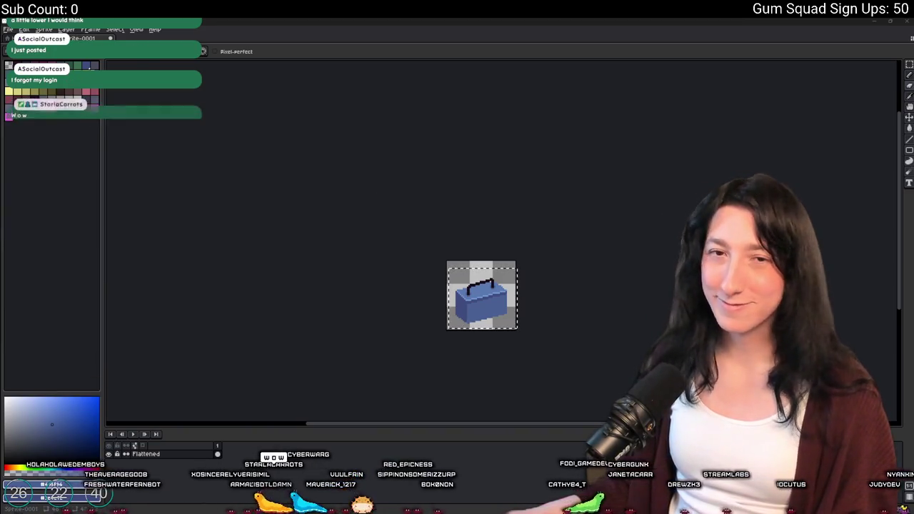
{"action": "scroll", "coordinate": [403, 311], "scroll_direction": "up", "scroll_amount": 3}
{"action": "scroll", "coordinate": [245, 241], "scroll_direction": "up", "scroll_amount": 3}
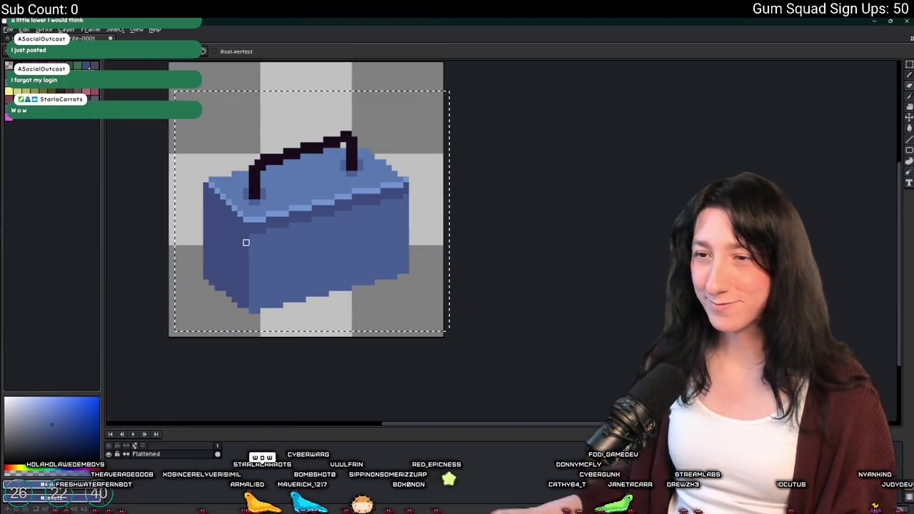
{"action": "scroll", "coordinate": [261, 193], "scroll_direction": "up", "scroll_amount": 5}
{"action": "scroll", "coordinate": [302, 172], "scroll_direction": "down", "scroll_amount": 4}
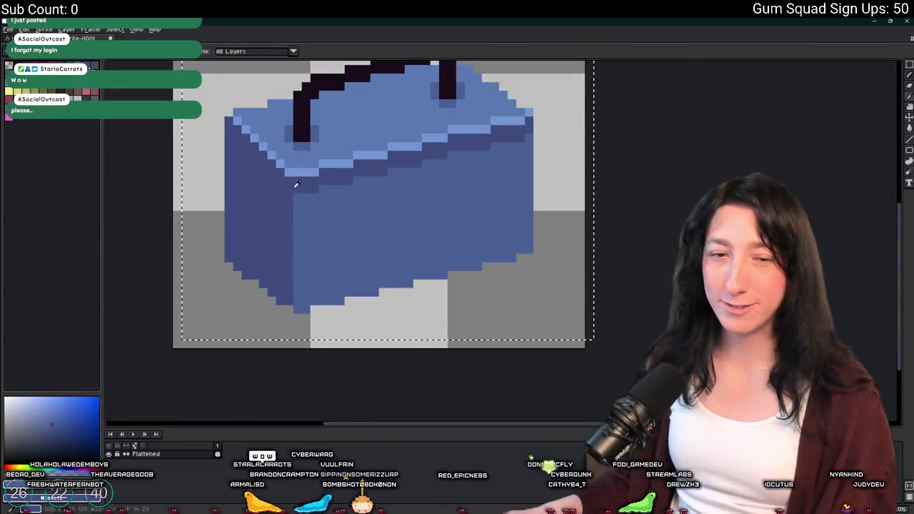
{"action": "scroll", "coordinate": [302, 175], "scroll_direction": "up", "scroll_amount": 2}
{"action": "scroll", "coordinate": [289, 187], "scroll_direction": "down", "scroll_amount": 1}
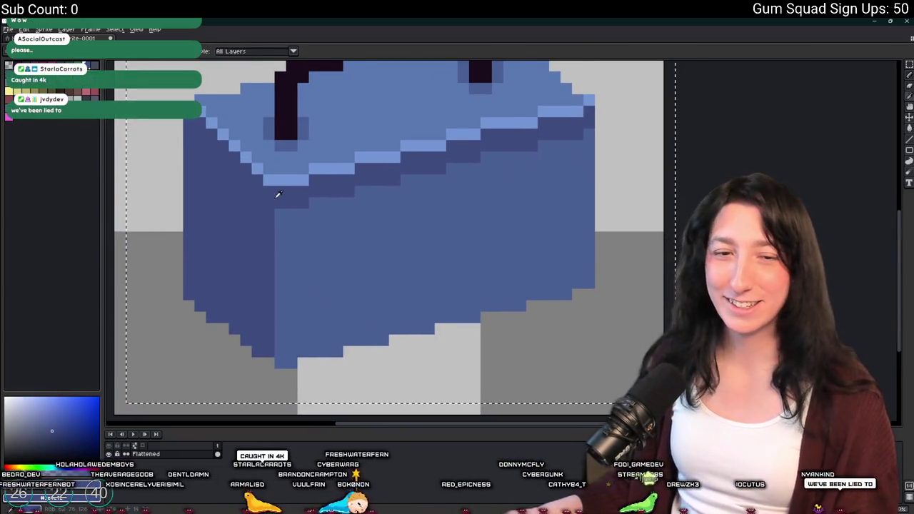
{"action": "scroll", "coordinate": [271, 222], "scroll_direction": "up", "scroll_amount": 2}
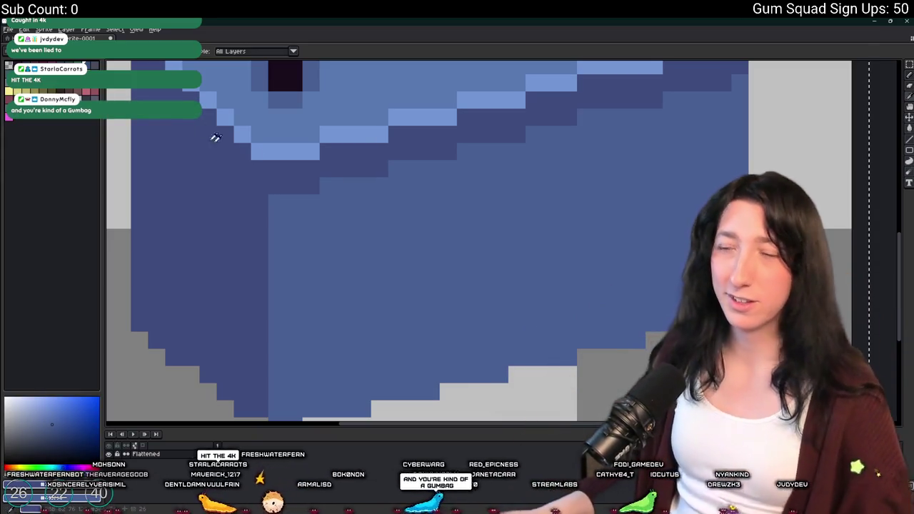
{"action": "scroll", "coordinate": [245, 289], "scroll_direction": "down", "scroll_amount": 1}
{"action": "scroll", "coordinate": [279, 250], "scroll_direction": "up", "scroll_amount": 1}
{"action": "scroll", "coordinate": [228, 239], "scroll_direction": "up", "scroll_amount": 1}
{"action": "scroll", "coordinate": [229, 238], "scroll_direction": "left", "scroll_amount": 2}
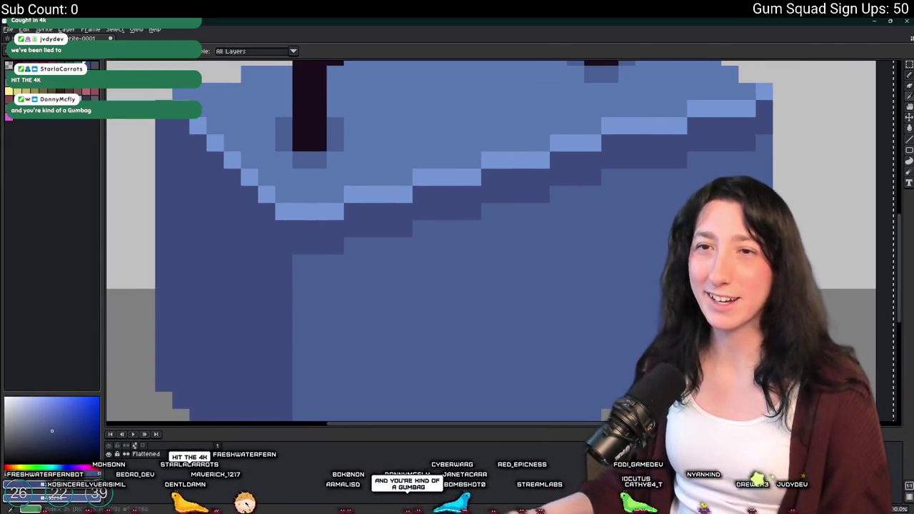
{"action": "left_click", "coordinate": [32, 446]}
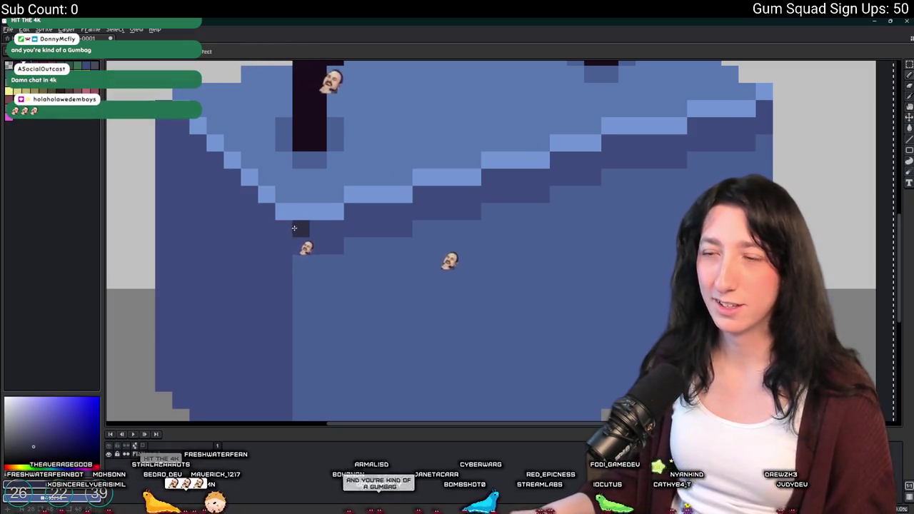
{"action": "left_click_drag", "start_coordinate": [283, 228], "coordinate": [180, 127]}
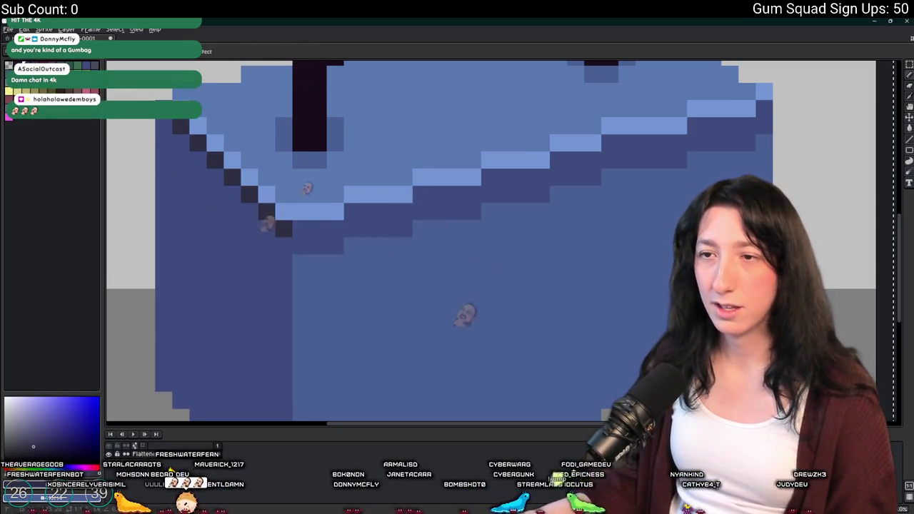
{"action": "scroll", "coordinate": [305, 278], "scroll_direction": "down", "scroll_amount": 2}
{"action": "scroll", "coordinate": [305, 278], "scroll_direction": "down", "scroll_amount": 4}
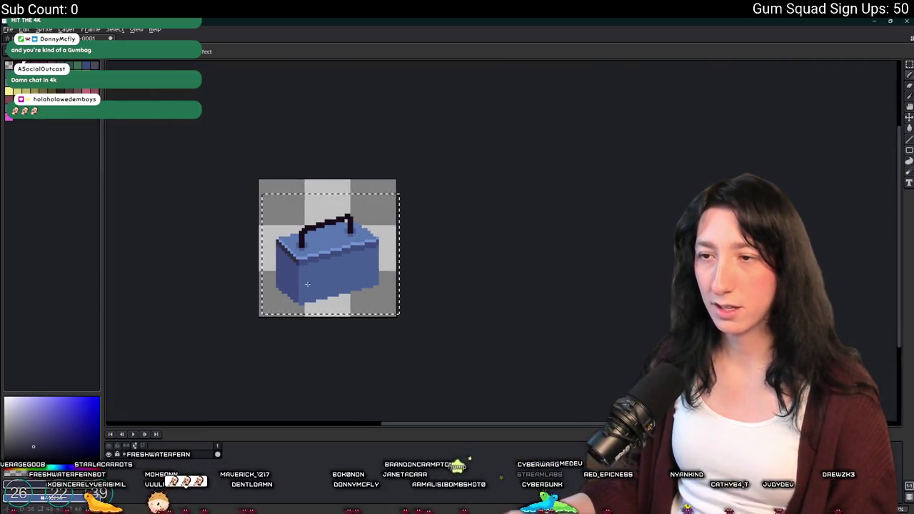
{"action": "scroll", "coordinate": [306, 278], "scroll_direction": "up", "scroll_amount": 2}
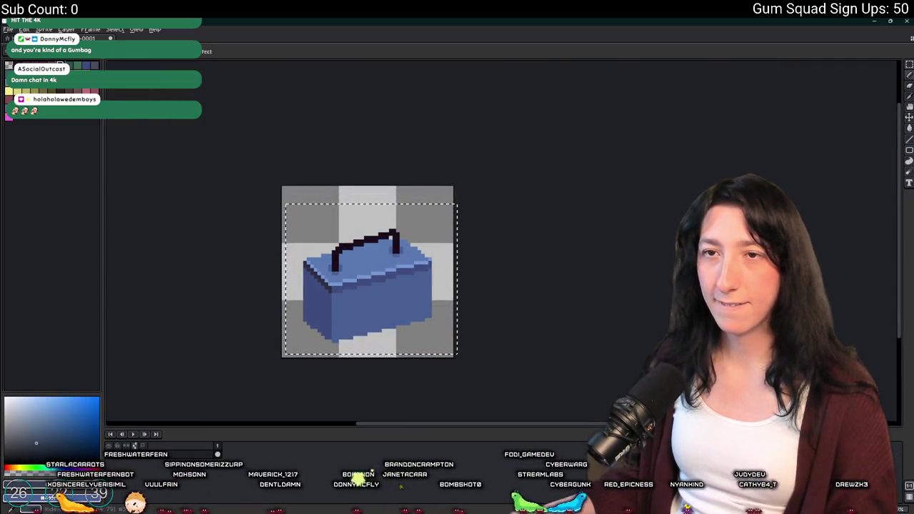
{"action": "scroll", "coordinate": [291, 248], "scroll_direction": "up", "scroll_amount": 2}
{"action": "scroll", "coordinate": [291, 248], "scroll_direction": "up", "scroll_amount": 1}
{"action": "scroll", "coordinate": [314, 250], "scroll_direction": "down", "scroll_amount": 3}
{"action": "scroll", "coordinate": [333, 260], "scroll_direction": "down", "scroll_amount": 1}
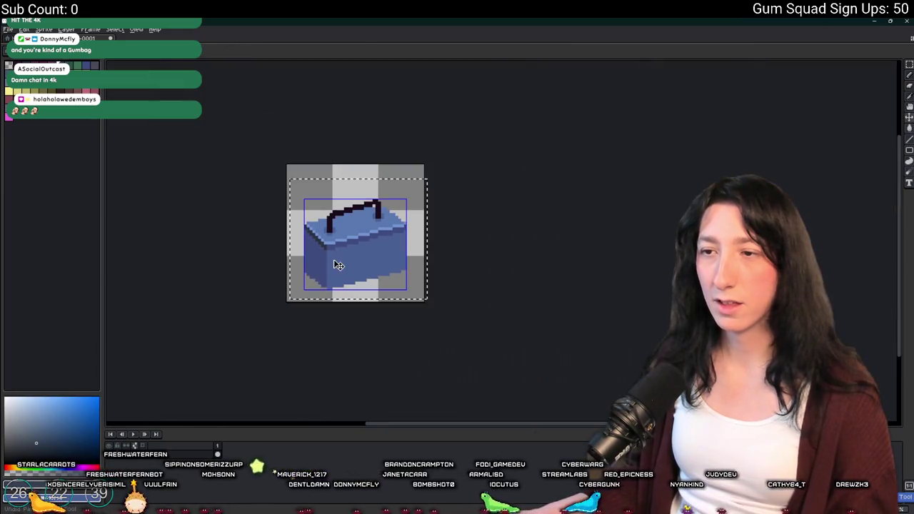
{"action": "scroll", "coordinate": [333, 260], "scroll_direction": "down", "scroll_amount": 1}
{"action": "scroll", "coordinate": [335, 251], "scroll_direction": "up", "scroll_amount": 1}
{"action": "scroll", "coordinate": [339, 244], "scroll_direction": "up", "scroll_amount": 1}
{"action": "scroll", "coordinate": [339, 244], "scroll_direction": "down", "scroll_amount": 2}
{"action": "scroll", "coordinate": [345, 284], "scroll_direction": "down", "scroll_amount": 2}
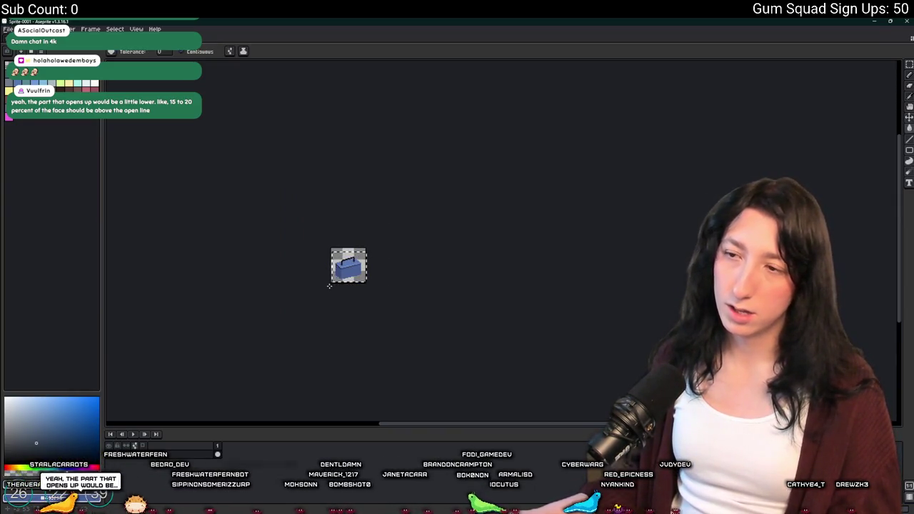
- Zoom into the toolbox sprite, pan across it, then switch to the toolbox image search results
{"action": "scroll", "coordinate": [329, 286], "scroll_direction": "up", "scroll_amount": 4}
{"action": "scroll", "coordinate": [318, 267], "scroll_direction": "up", "scroll_amount": 1}
{"action": "scroll", "coordinate": [307, 250], "scroll_direction": "up", "scroll_amount": 1}
{"action": "scroll", "coordinate": [302, 240], "scroll_direction": "up", "scroll_amount": 1}
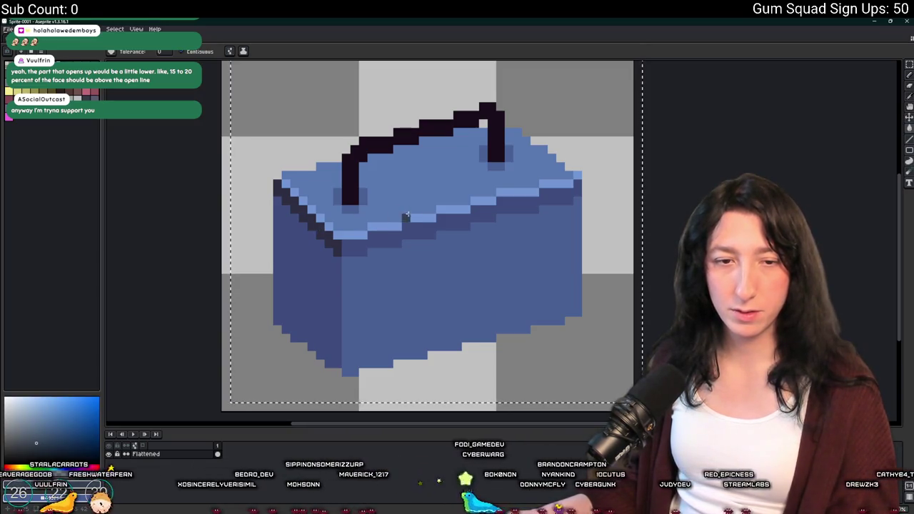
{"action": "left_click_drag", "start_coordinate": [445, 227], "coordinate": [406, 214]}
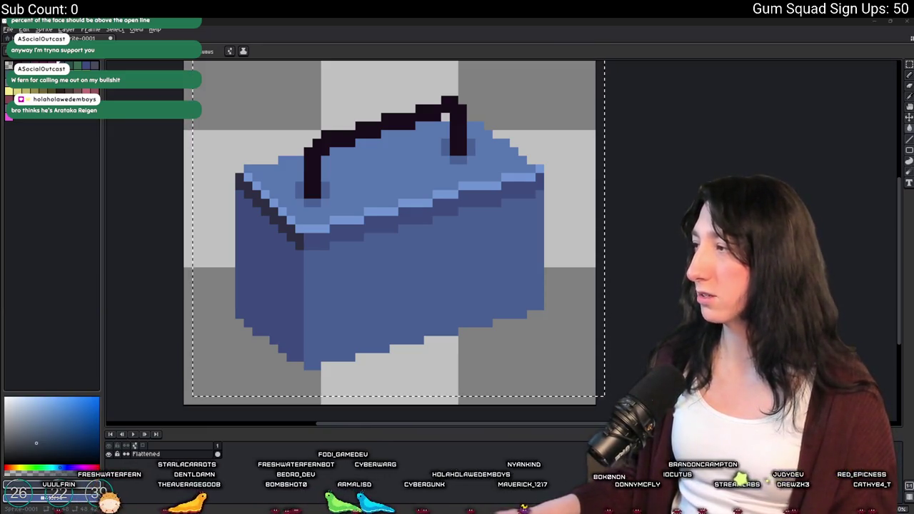
{"action": "key", "text": "alt+Tab"}
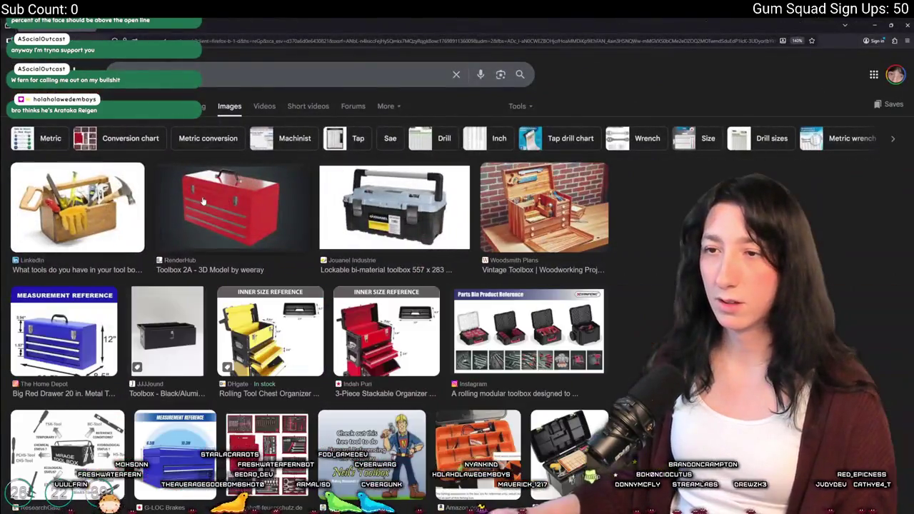
- Preview the red toolbox and lockable grey-and-black toolbox reference images
{"action": "left_click", "coordinate": [203, 201]}
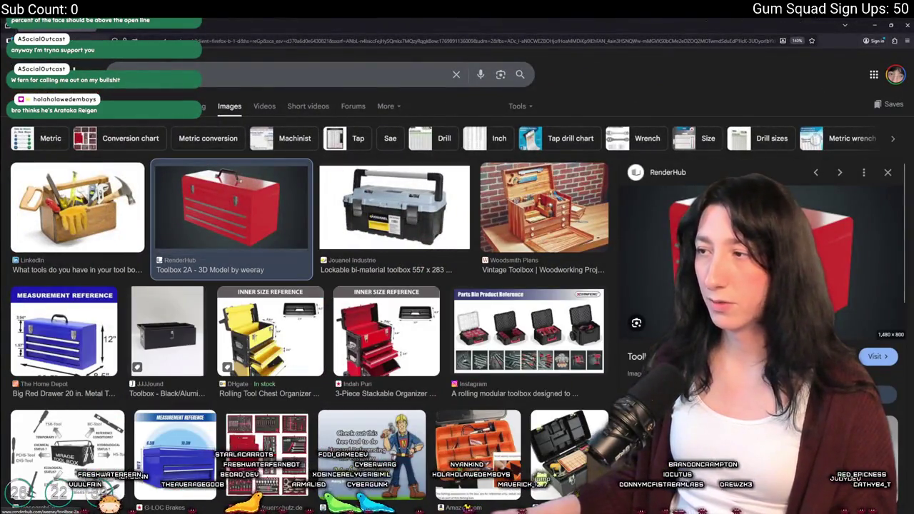
{"action": "left_click", "coordinate": [395, 210]}
{"action": "scroll", "coordinate": [285, 286], "scroll_direction": "down", "scroll_amount": 2}
{"action": "scroll", "coordinate": [214, 286], "scroll_direction": "up", "scroll_amount": 2}
{"action": "scroll", "coordinate": [163, 293], "scroll_direction": "down", "scroll_amount": 5}
{"action": "scroll", "coordinate": [162, 293], "scroll_direction": "down", "scroll_amount": 2}
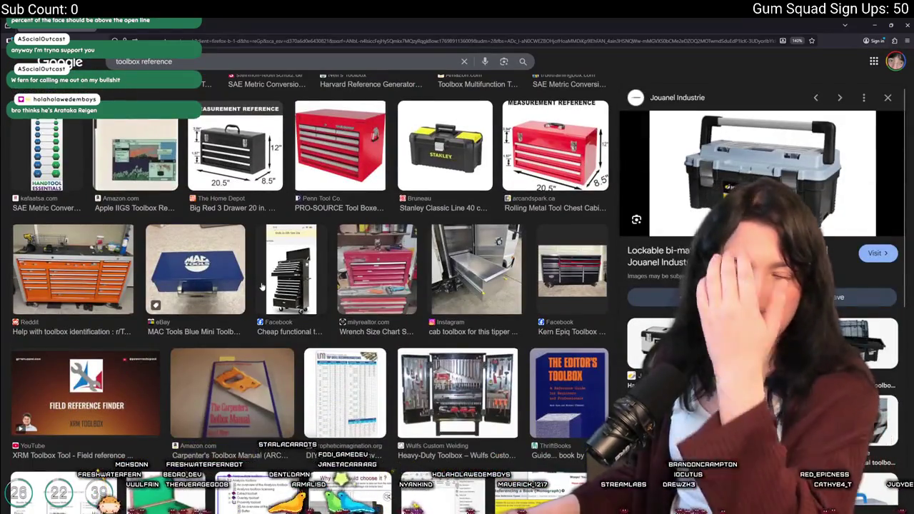
- Preview the black-and-yellow Stanley toolbox, scroll further through results, then return to Aseprite
{"action": "left_click", "coordinate": [429, 161]}
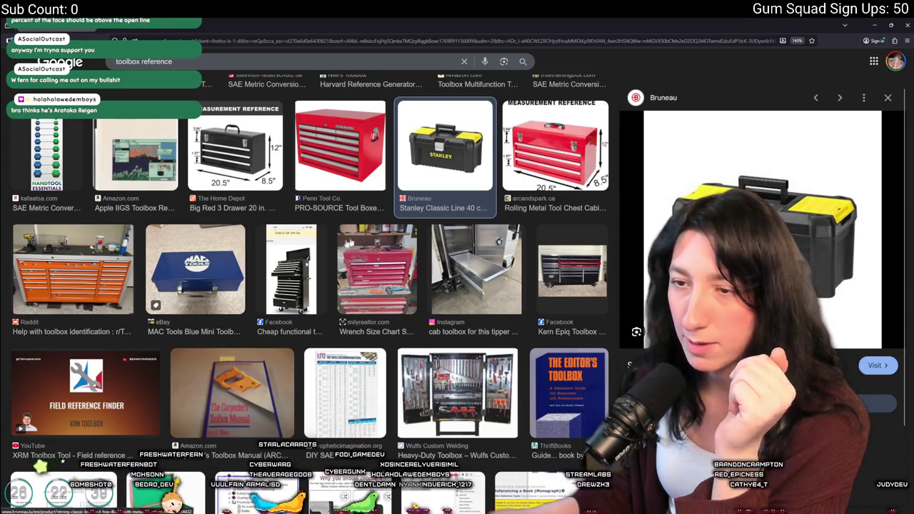
{"action": "scroll", "coordinate": [189, 246], "scroll_direction": "down", "scroll_amount": 1}
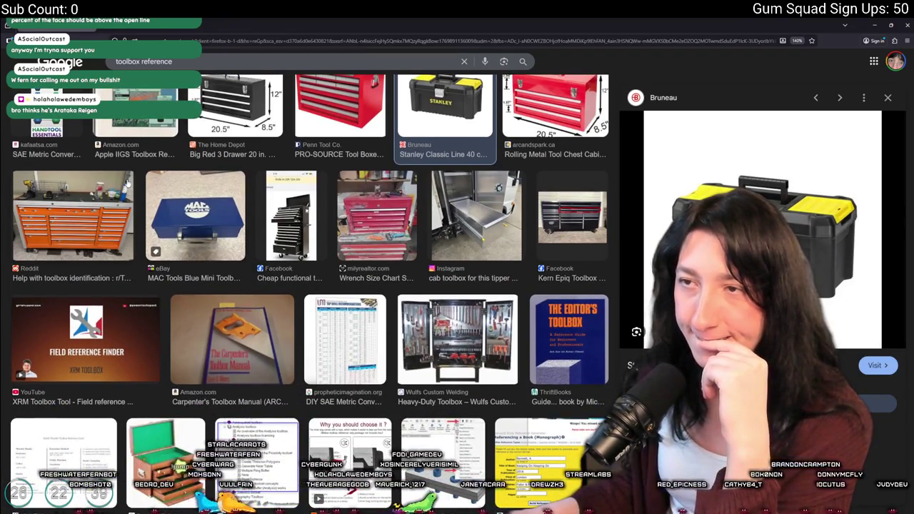
{"action": "scroll", "coordinate": [170, 330], "scroll_direction": "down", "scroll_amount": 5}
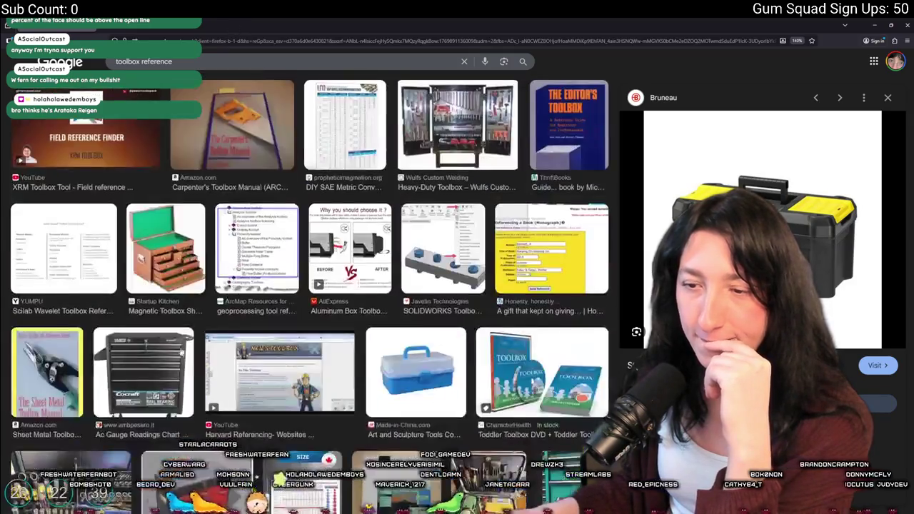
{"action": "scroll", "coordinate": [170, 330], "scroll_direction": "down", "scroll_amount": 4}
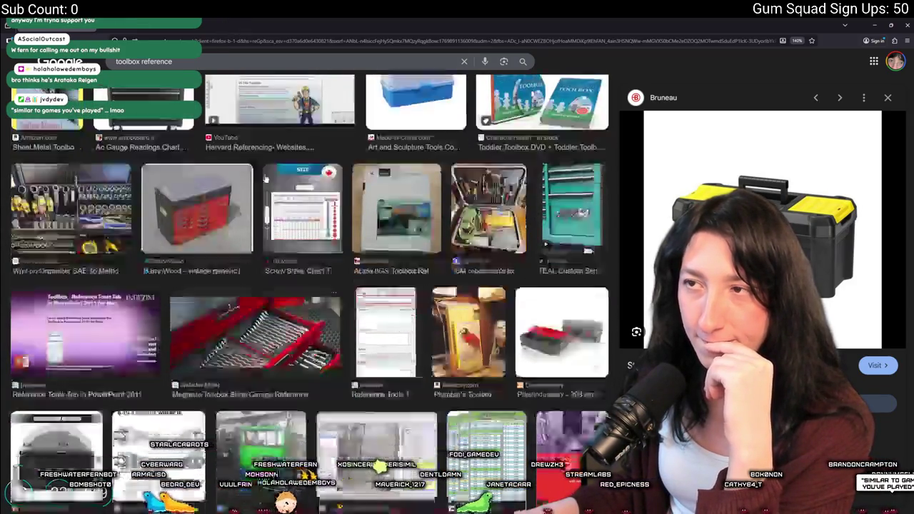
{"action": "scroll", "coordinate": [173, 207], "scroll_direction": "up", "scroll_amount": 1}
{"action": "scroll", "coordinate": [214, 200], "scroll_direction": "down", "scroll_amount": 3}
{"action": "scroll", "coordinate": [266, 195], "scroll_direction": "down", "scroll_amount": 2}
{"action": "scroll", "coordinate": [266, 194], "scroll_direction": "down", "scroll_amount": 3}
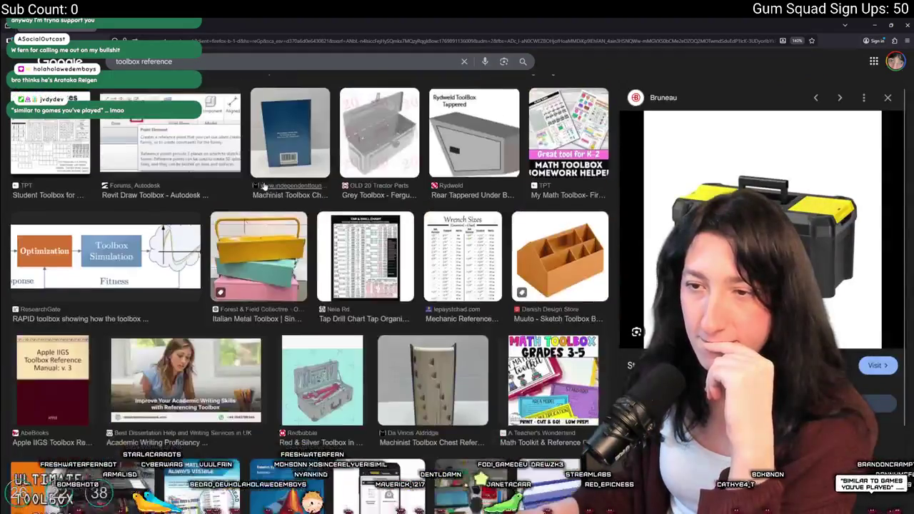
{"action": "scroll", "coordinate": [401, 406], "scroll_direction": "down", "scroll_amount": 4}
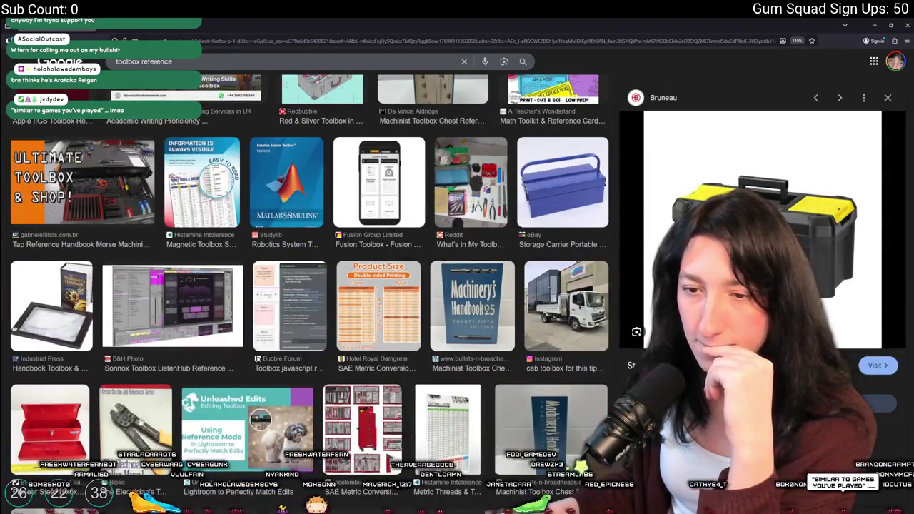
{"action": "scroll", "coordinate": [77, 428], "scroll_direction": "down", "scroll_amount": 2}
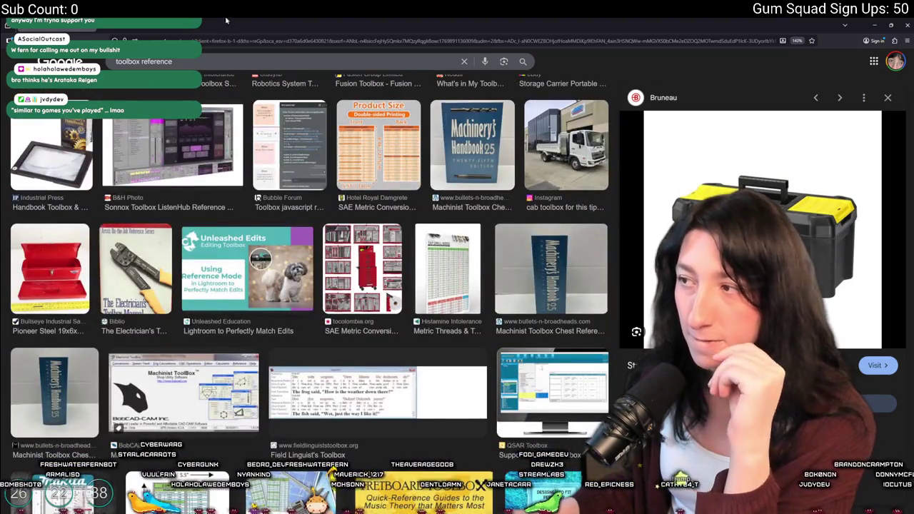
{"action": "key", "text": "alt+Tab"}
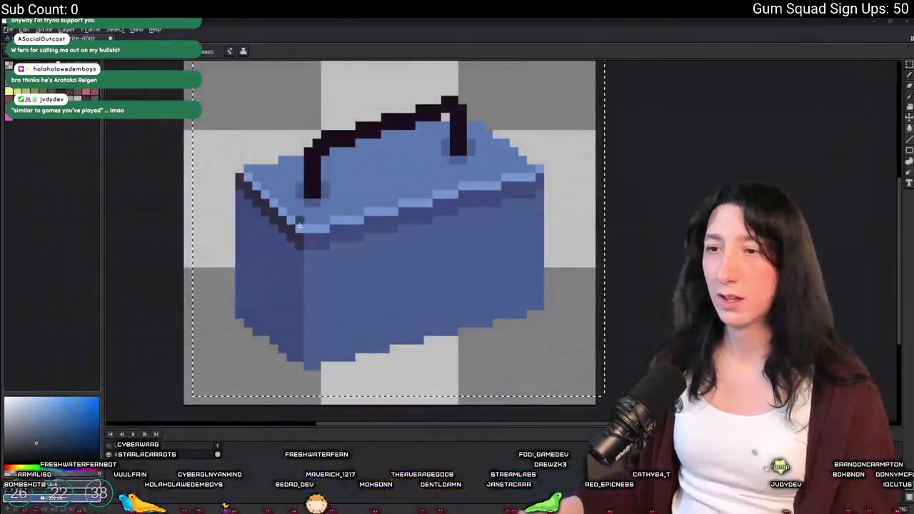
- Draw darker vertical lines on the box front and near its right edge
{"action": "scroll", "coordinate": [307, 250], "scroll_direction": "up", "scroll_amount": 1}
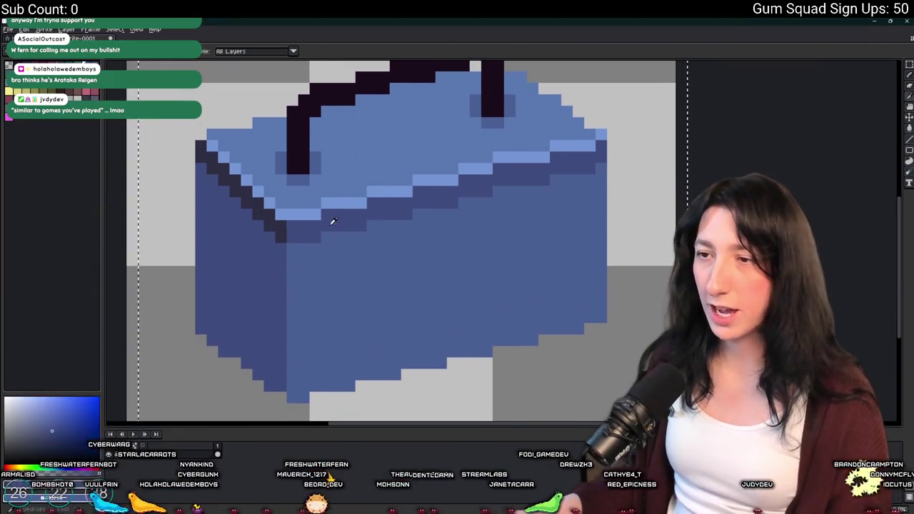
{"action": "scroll", "coordinate": [316, 295], "scroll_direction": "up", "scroll_amount": 2}
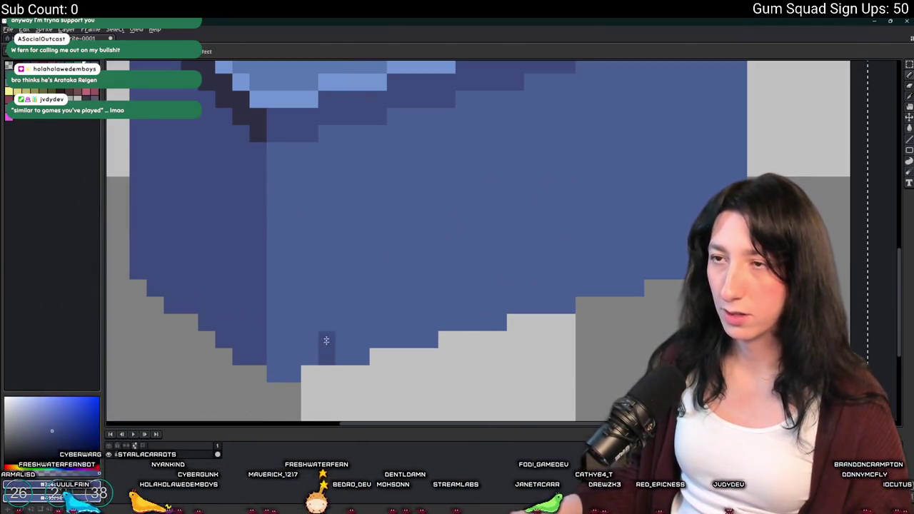
{"action": "left_click_drag", "start_coordinate": [325, 340], "coordinate": [327, 133]}
{"action": "scroll", "coordinate": [244, 252], "scroll_direction": "up", "scroll_amount": 2}
{"action": "scroll", "coordinate": [244, 252], "scroll_direction": "right", "scroll_amount": 2}
{"action": "scroll", "coordinate": [605, 286], "scroll_direction": "down", "scroll_amount": 2}
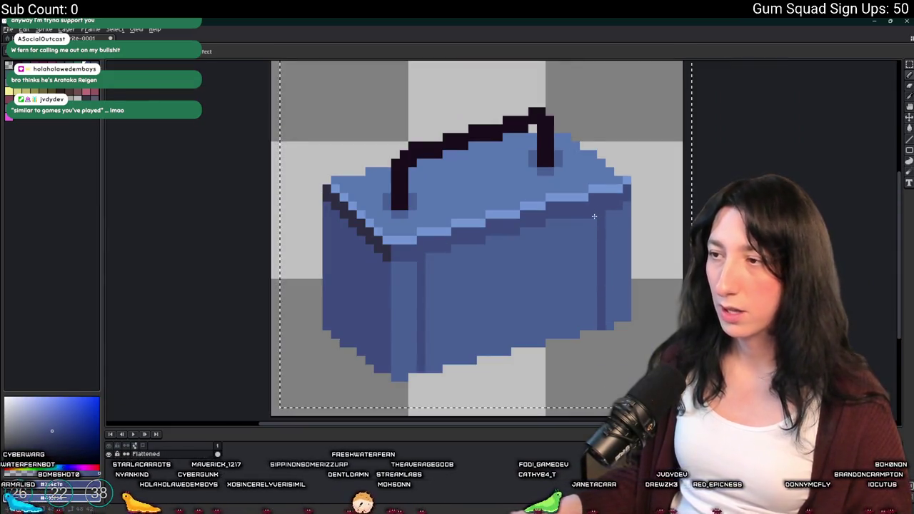
{"action": "left_click_drag", "start_coordinate": [591, 219], "coordinate": [587, 329]}
- Draw a darker stepped line under the lid edge, redoing it one pixel lower
{"action": "scroll", "coordinate": [464, 367], "scroll_direction": "down", "scroll_amount": 2}
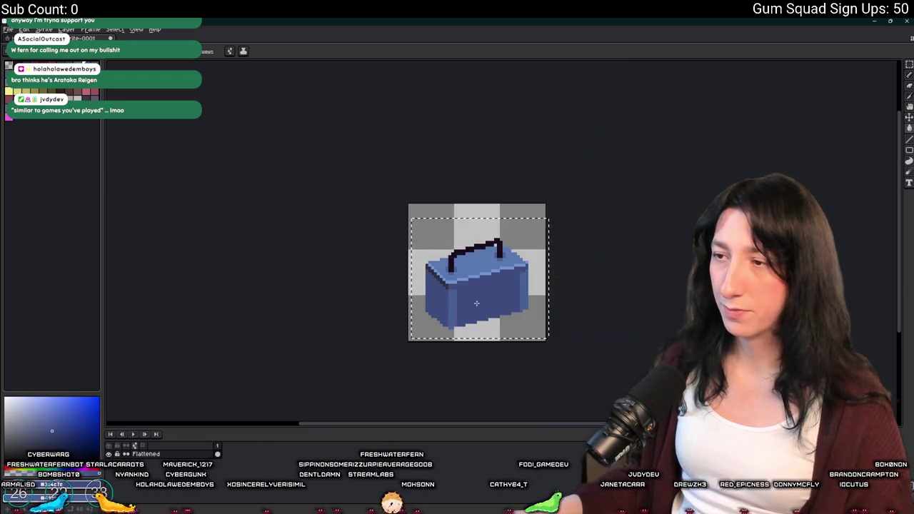
{"action": "scroll", "coordinate": [461, 288], "scroll_direction": "up", "scroll_amount": 3}
{"action": "left_click", "coordinate": [402, 257], "text": "alt"}
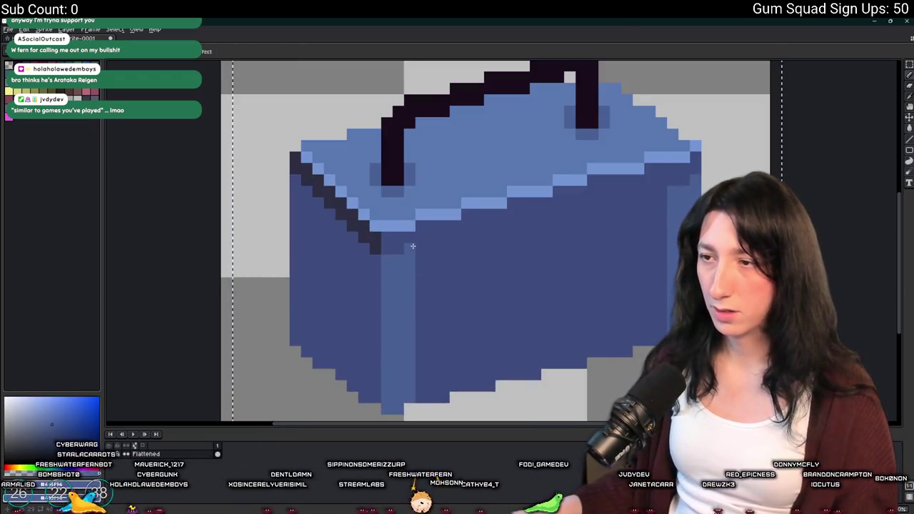
{"action": "left_click", "coordinate": [667, 177], "text": "shift"}
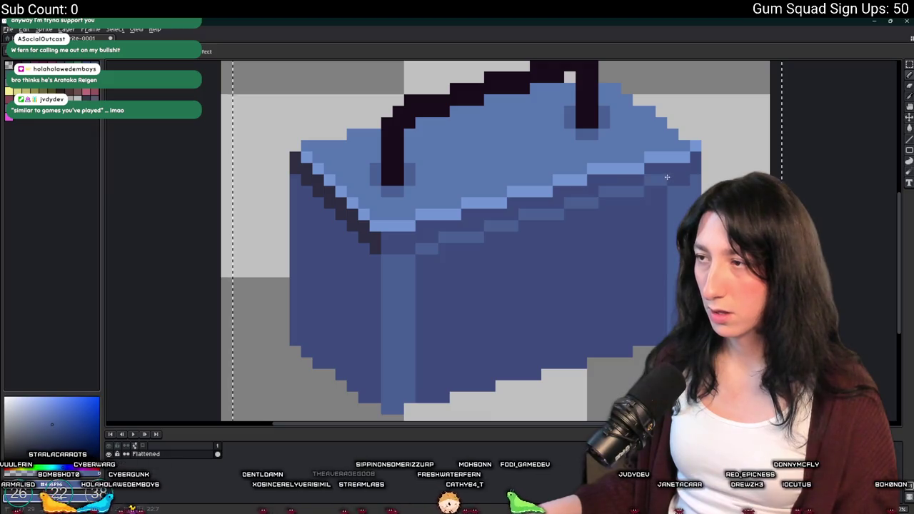
{"action": "key", "text": "ctrl+z"}
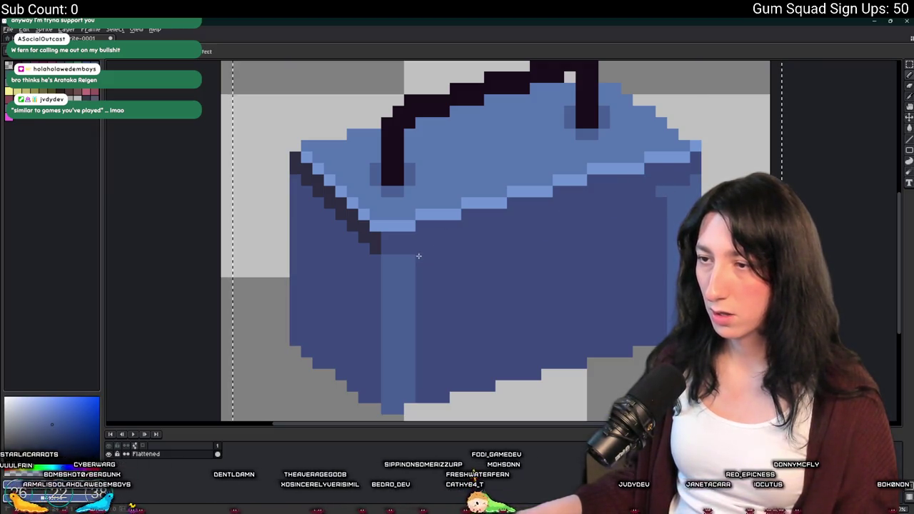
{"action": "left_click", "coordinate": [419, 258], "text": "shift"}
- Add light-blue lines down the front corner, along the right edge, and stepped under the lid
{"action": "scroll", "coordinate": [419, 258], "scroll_direction": "down", "scroll_amount": 1}
{"action": "scroll", "coordinate": [420, 258], "scroll_direction": "down", "scroll_amount": 5}
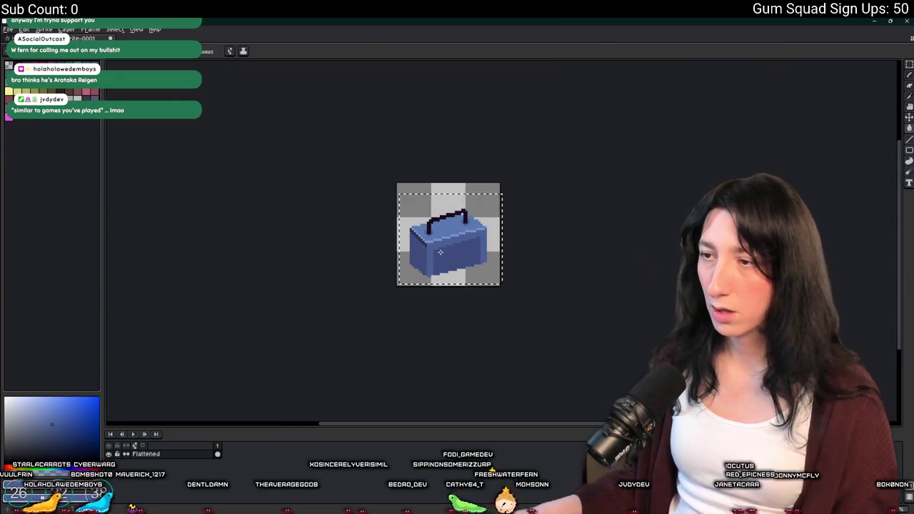
{"action": "scroll", "coordinate": [421, 257], "scroll_direction": "down", "scroll_amount": 1}
{"action": "scroll", "coordinate": [426, 257], "scroll_direction": "up", "scroll_amount": 5}
{"action": "scroll", "coordinate": [379, 212], "scroll_direction": "down", "scroll_amount": 1}
{"action": "scroll", "coordinate": [373, 212], "scroll_direction": "up", "scroll_amount": 2}
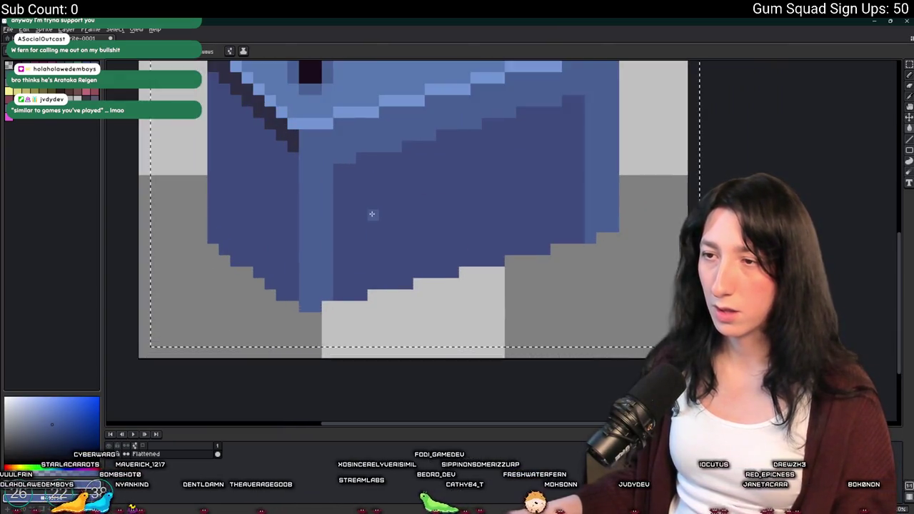
{"action": "scroll", "coordinate": [372, 212], "scroll_direction": "down", "scroll_amount": 1}
{"action": "scroll", "coordinate": [360, 212], "scroll_direction": "down", "scroll_amount": 1}
{"action": "scroll", "coordinate": [360, 212], "scroll_direction": "up", "scroll_amount": 2}
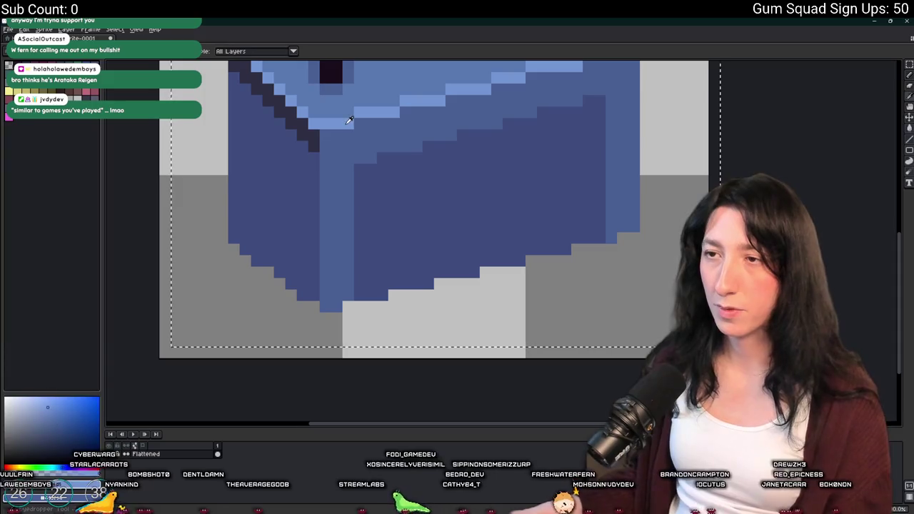
{"action": "left_click_drag", "start_coordinate": [336, 169], "coordinate": [336, 307]}
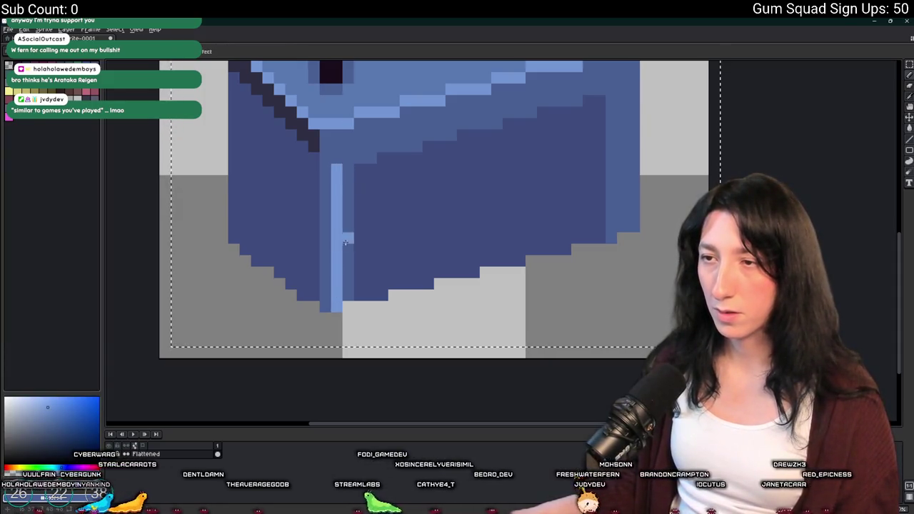
{"action": "left_click_drag", "start_coordinate": [598, 269], "coordinate": [594, 120]}
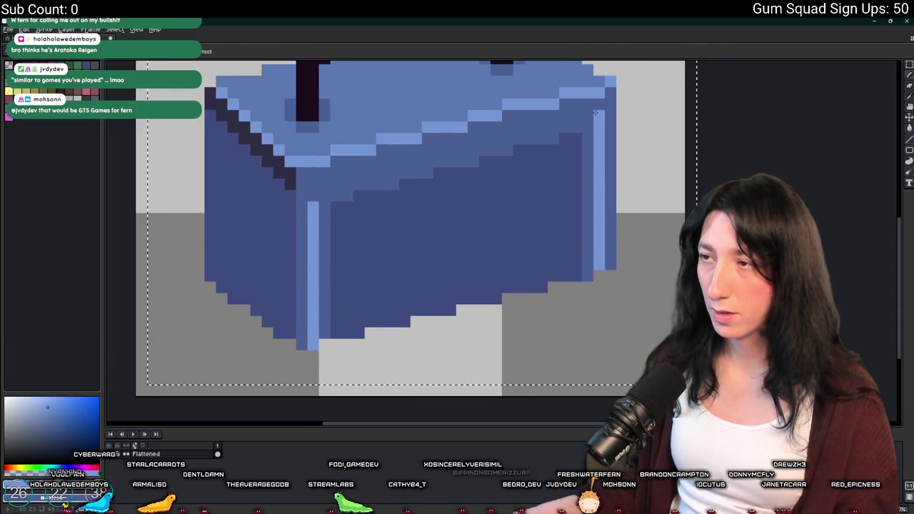
{"action": "left_click_drag", "start_coordinate": [323, 194], "coordinate": [600, 113]}
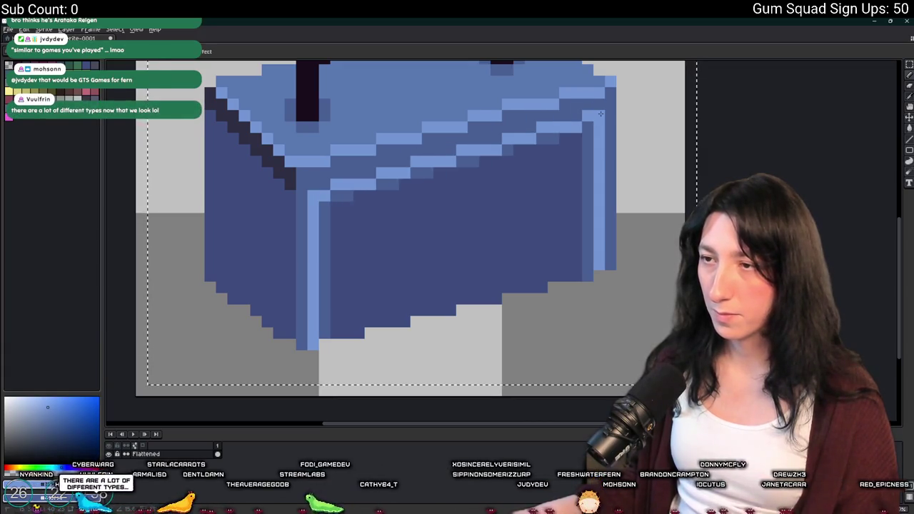
{"action": "scroll", "coordinate": [601, 113], "scroll_direction": "down", "scroll_amount": 2}
{"action": "scroll", "coordinate": [575, 180], "scroll_direction": "down", "scroll_amount": 1}
{"action": "scroll", "coordinate": [575, 180], "scroll_direction": "down", "scroll_amount": 2}
{"action": "scroll", "coordinate": [574, 180], "scroll_direction": "up", "scroll_amount": 2}
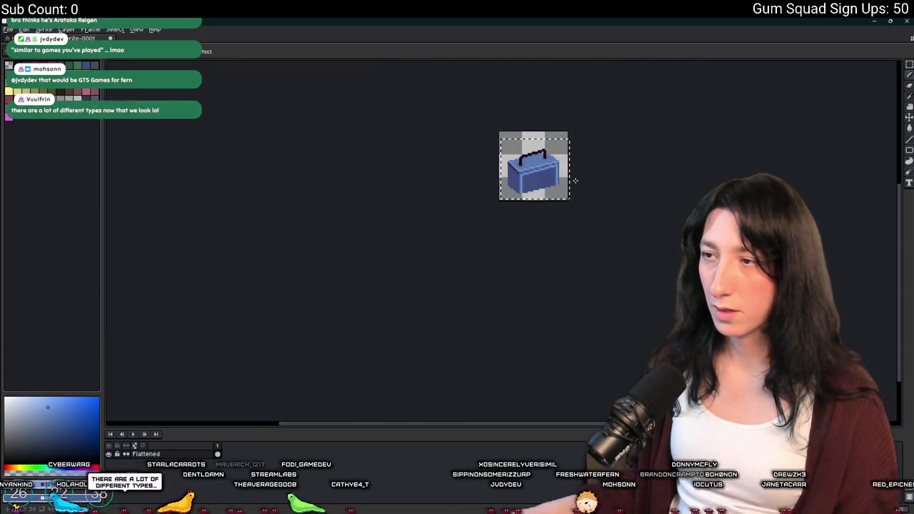
- Mark the panel's lower dark pixel and pencil its right side and top edge
{"action": "left_click_drag", "start_coordinate": [575, 180], "coordinate": [543, 197]}
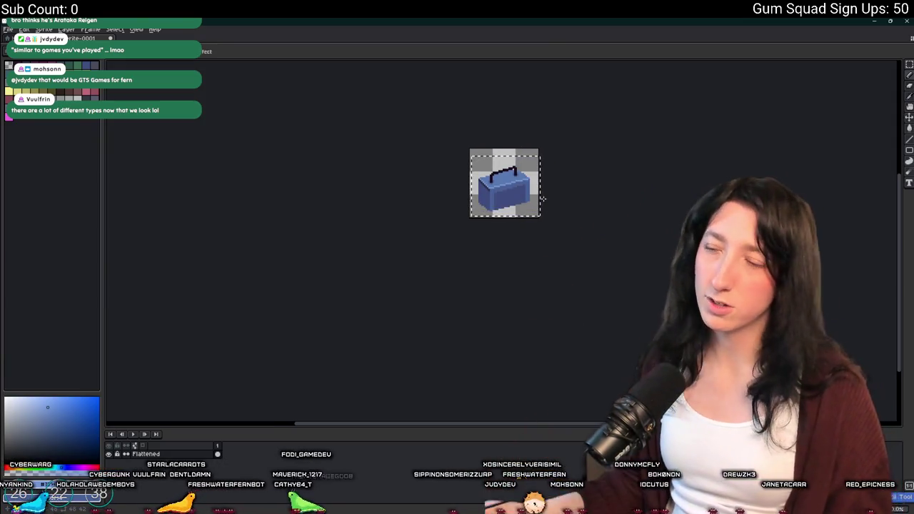
{"action": "scroll", "coordinate": [543, 199], "scroll_direction": "up", "scroll_amount": 1}
{"action": "scroll", "coordinate": [542, 198], "scroll_direction": "up", "scroll_amount": 1}
{"action": "scroll", "coordinate": [377, 148], "scroll_direction": "up", "scroll_amount": 1}
{"action": "key", "text": "b"}
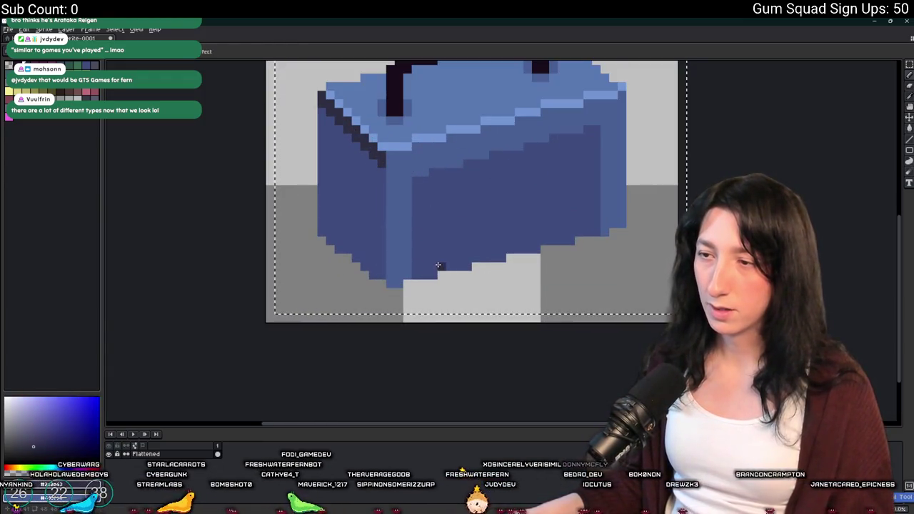
{"action": "left_click", "coordinate": [585, 238]}
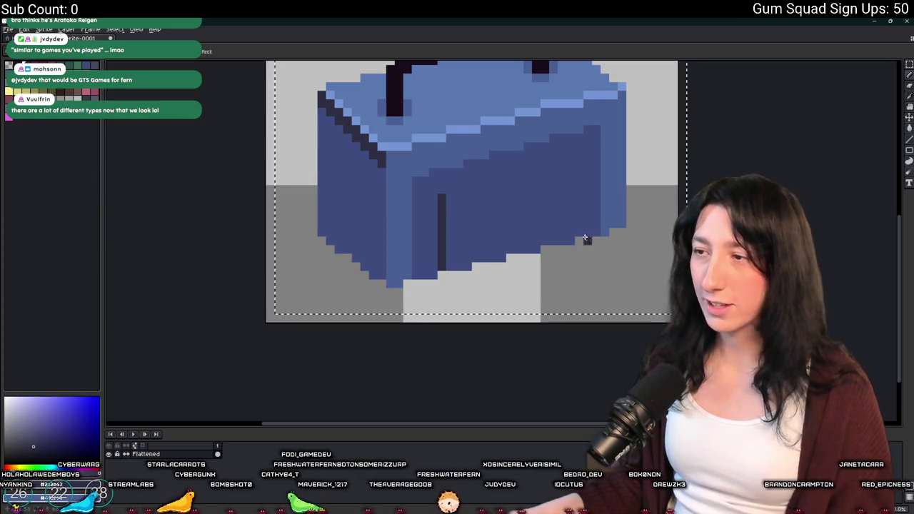
{"action": "mouse_move", "coordinate": [569, 242]}
{"action": "left_mouse_down"}
{"action": "mouse_move", "coordinate": [570, 153]}
{"action": "mouse_move", "coordinate": [445, 197]}
{"action": "left_mouse_up"}
- Redraw the panel's top edge across the front and fill the panel area dark
{"action": "key", "text": "ctrl+z"}
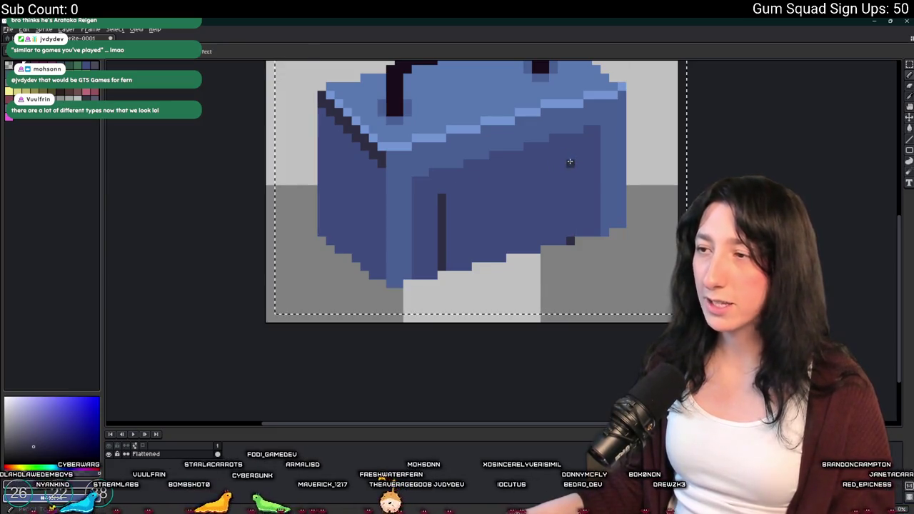
{"action": "left_click_drag", "start_coordinate": [437, 197], "coordinate": [568, 185]}
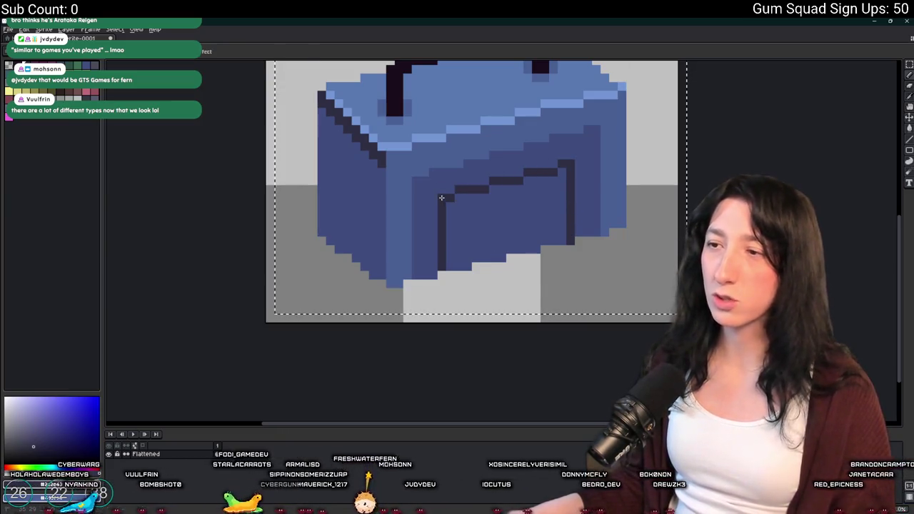
{"action": "left_click", "coordinate": [500, 229]}
{"action": "scroll", "coordinate": [515, 227], "scroll_direction": "down", "scroll_amount": 5}
{"action": "scroll", "coordinate": [516, 227], "scroll_direction": "down", "scroll_amount": 1}
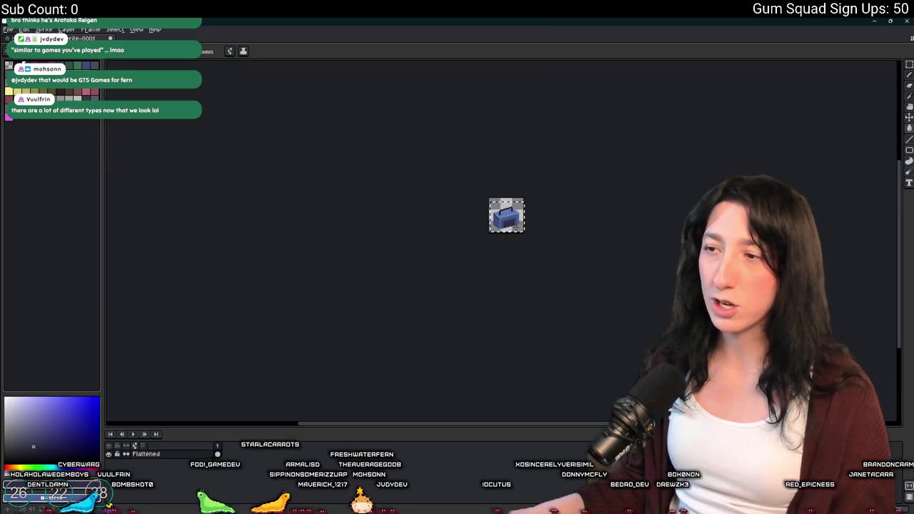
{"action": "scroll", "coordinate": [511, 220], "scroll_direction": "up", "scroll_amount": 3}
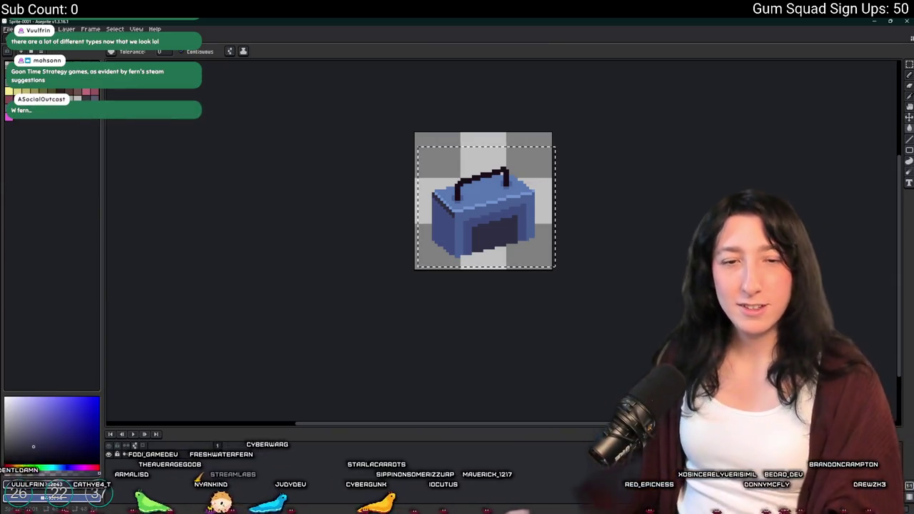
- Undo the panel's dark fill and pencil a vertical dark line for the panel's left side
{"action": "scroll", "coordinate": [400, 214], "scroll_direction": "up", "scroll_amount": 1}
{"action": "scroll", "coordinate": [500, 214], "scroll_direction": "down", "scroll_amount": 1}
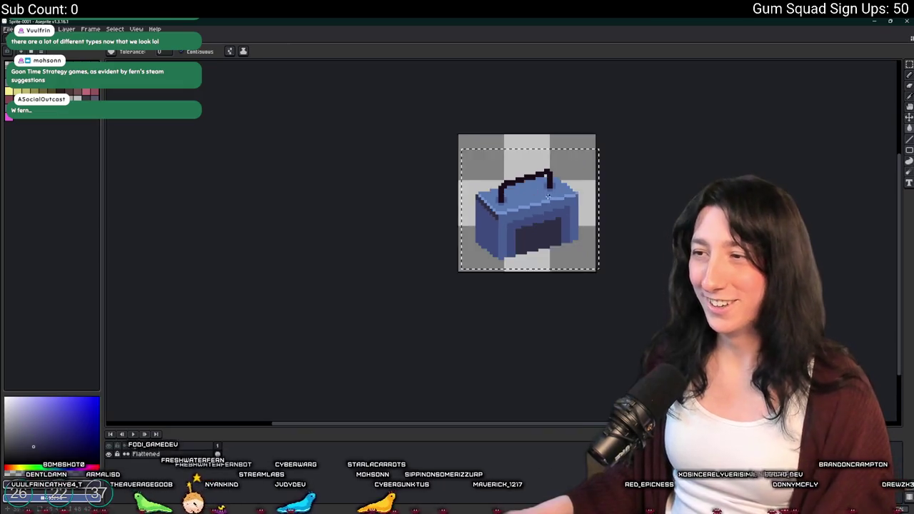
{"action": "scroll", "coordinate": [556, 221], "scroll_direction": "up", "scroll_amount": 1}
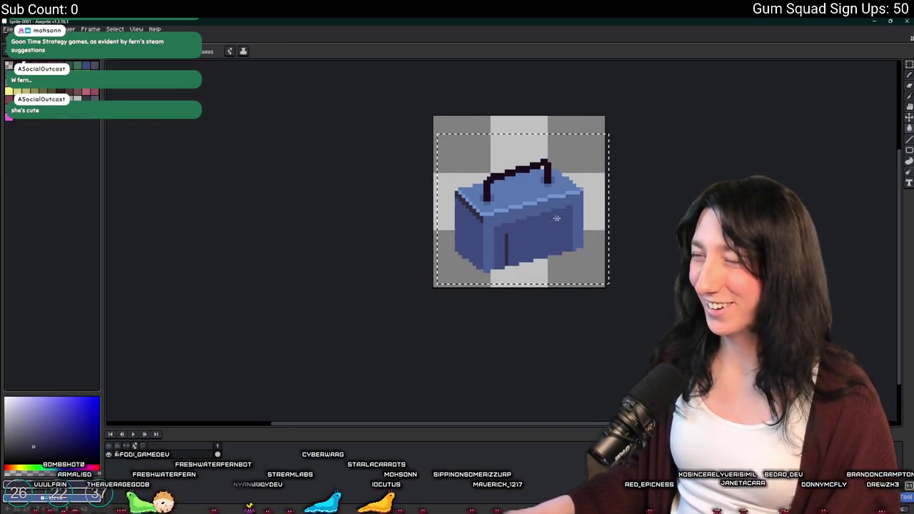
{"action": "scroll", "coordinate": [458, 233], "scroll_direction": "up", "scroll_amount": 3}
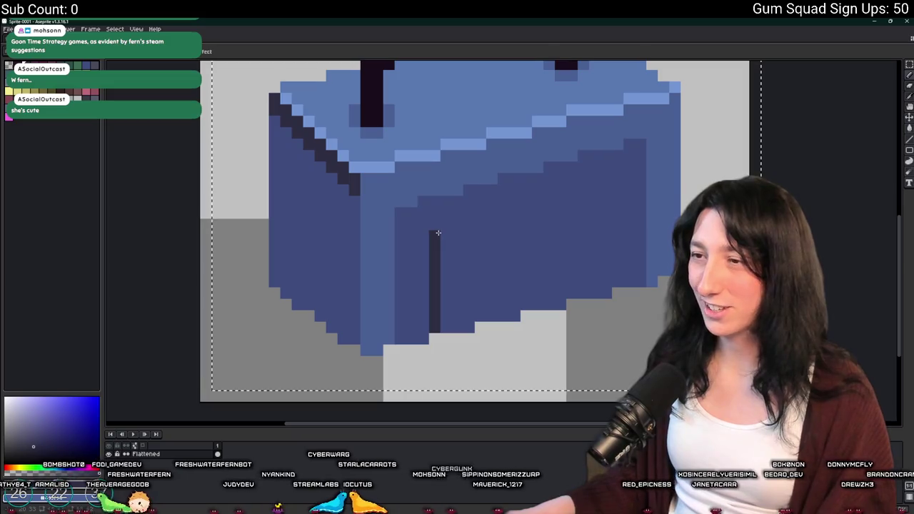
{"action": "key", "text": "ctrl+z"}
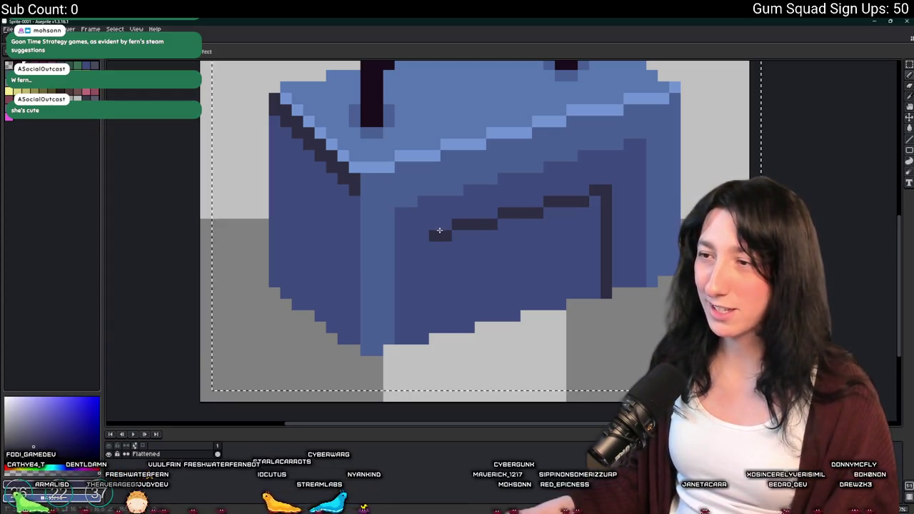
{"action": "left_click_drag", "start_coordinate": [439, 230], "coordinate": [440, 324]}
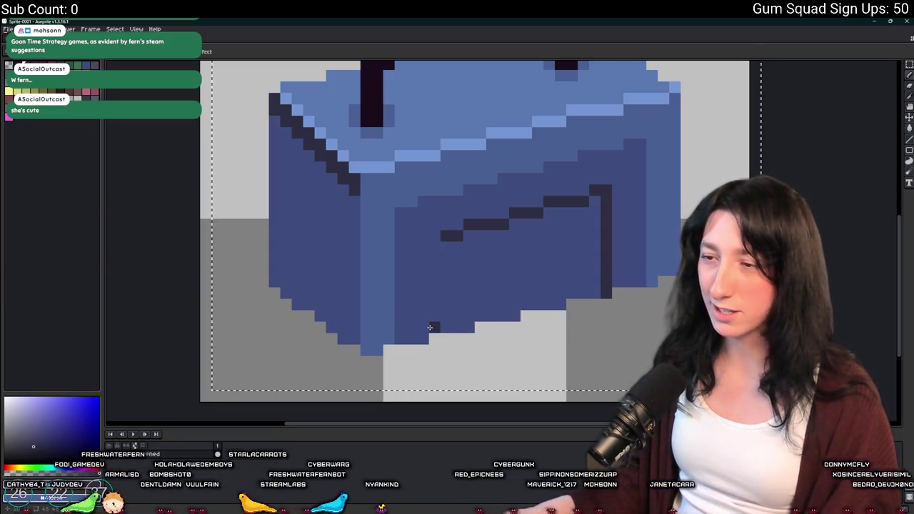
{"action": "scroll", "coordinate": [436, 236], "scroll_direction": "down", "scroll_amount": 3}
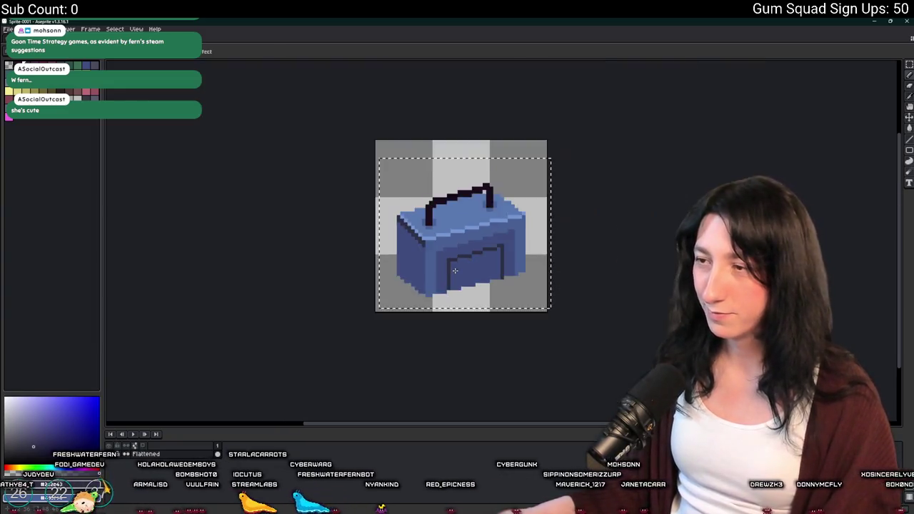
{"action": "scroll", "coordinate": [469, 295], "scroll_direction": "down", "scroll_amount": 2}
{"action": "scroll", "coordinate": [468, 265], "scroll_direction": "up", "scroll_amount": 3}
{"action": "scroll", "coordinate": [464, 264], "scroll_direction": "up", "scroll_amount": 5}
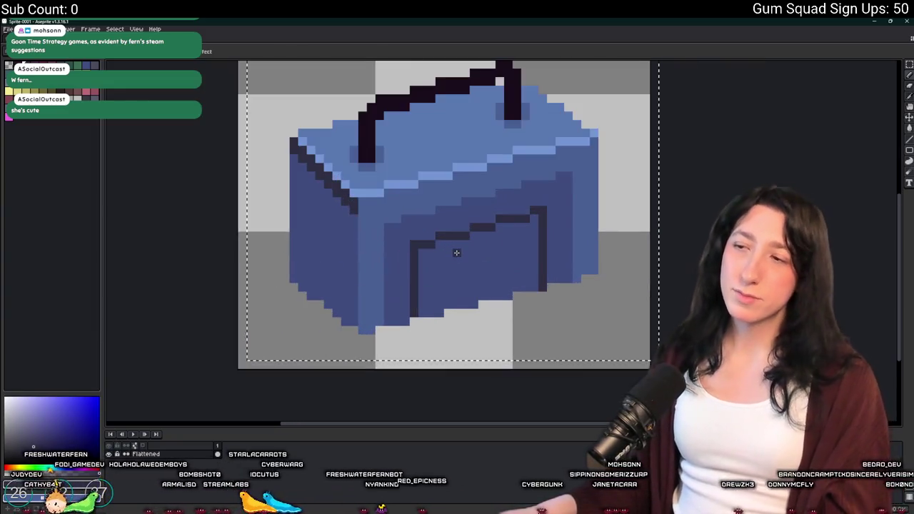
{"action": "scroll", "coordinate": [460, 263], "scroll_direction": "down", "scroll_amount": 4}
{"action": "scroll", "coordinate": [456, 261], "scroll_direction": "down", "scroll_amount": 2}
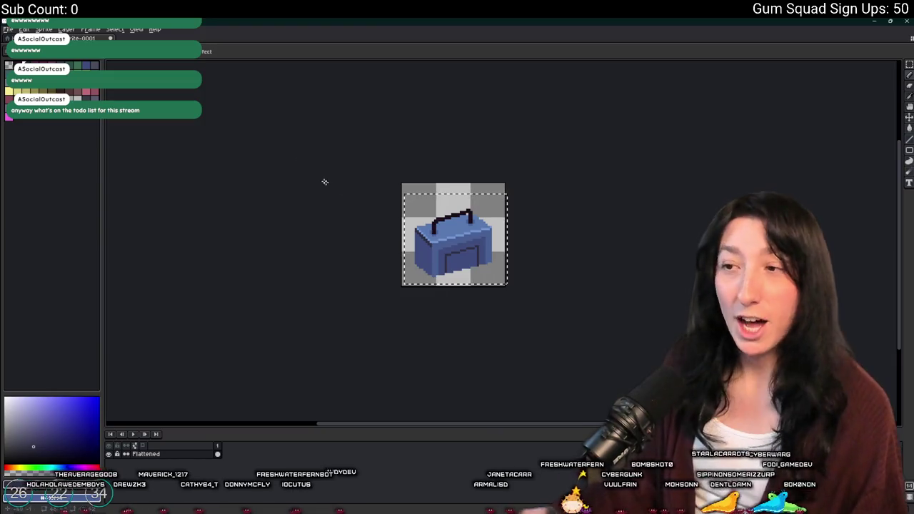
- Pencil the first dark seam strokes under the lid highlight, undoing the overshooting pixels
{"action": "scroll", "coordinate": [429, 223], "scroll_direction": "up", "scroll_amount": 3}
{"action": "scroll", "coordinate": [467, 235], "scroll_direction": "up", "scroll_amount": 3}
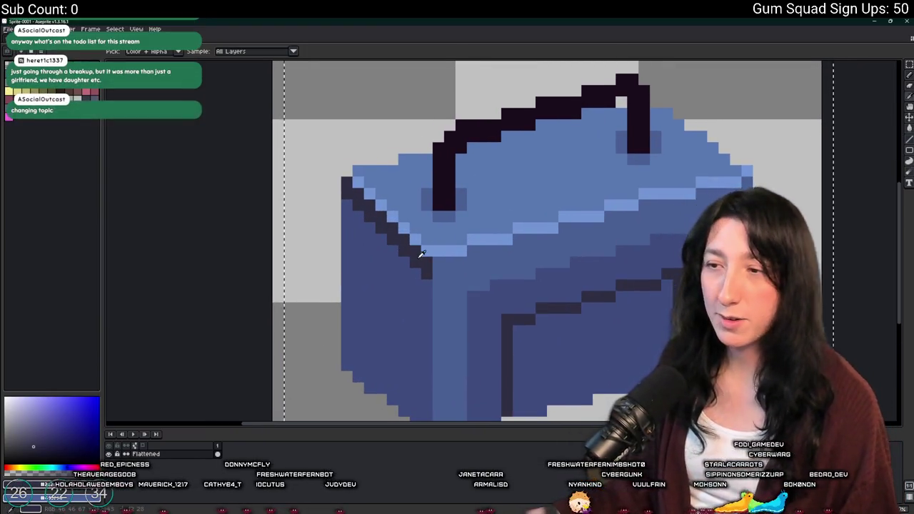
{"action": "scroll", "coordinate": [436, 262], "scroll_direction": "up", "scroll_amount": 2}
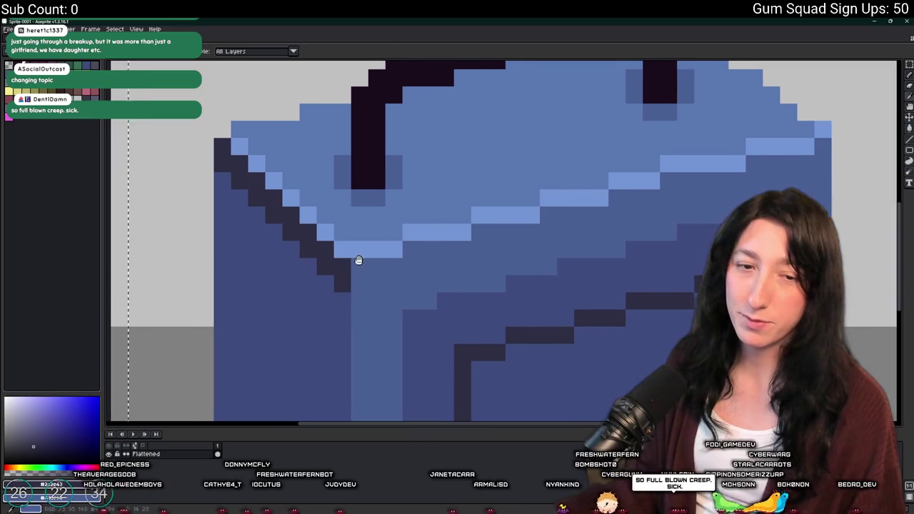
{"action": "left_click_drag", "start_coordinate": [355, 266], "coordinate": [320, 266]}
{"action": "mouse_move", "coordinate": [374, 247]}
{"action": "left_mouse_down"}
{"action": "mouse_move", "coordinate": [434, 249]}
{"action": "mouse_move", "coordinate": [440, 232]}
{"action": "mouse_move", "coordinate": [497, 230]}
{"action": "left_mouse_up"}
{"action": "scroll", "coordinate": [496, 230], "scroll_direction": "down", "scroll_amount": 3}
{"action": "scroll", "coordinate": [486, 235], "scroll_direction": "up", "scroll_amount": 3}
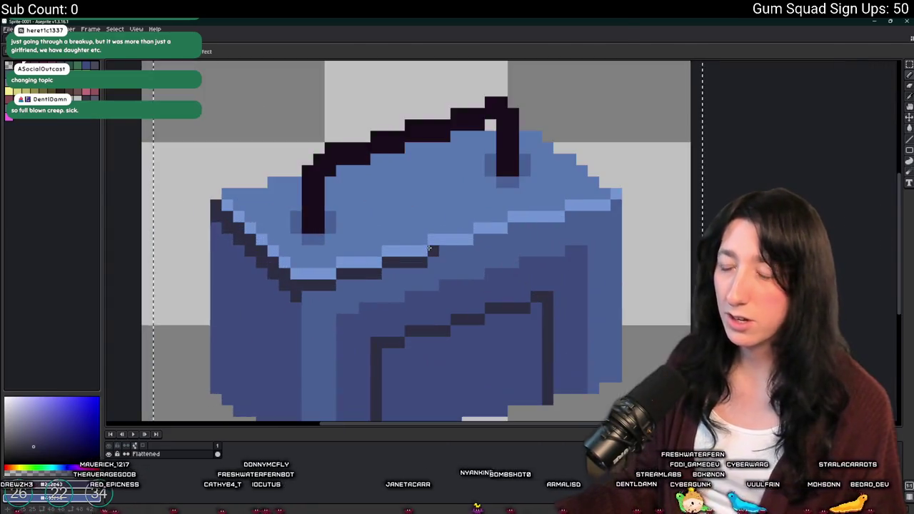
{"action": "scroll", "coordinate": [471, 243], "scroll_direction": "down", "scroll_amount": 3}
{"action": "key", "text": "ctrl+z"}
- Extend the dark seam along the slope to the lid's right end, thickening it and adding left-side pixels
{"action": "scroll", "coordinate": [455, 249], "scroll_direction": "up", "scroll_amount": 3}
{"action": "left_click", "coordinate": [450, 250]}
{"action": "mouse_move", "coordinate": [455, 250]}
{"action": "left_mouse_down"}
{"action": "mouse_move", "coordinate": [486, 247]}
{"action": "mouse_move", "coordinate": [493, 226]}
{"action": "mouse_move", "coordinate": [621, 215]}
{"action": "left_mouse_up"}
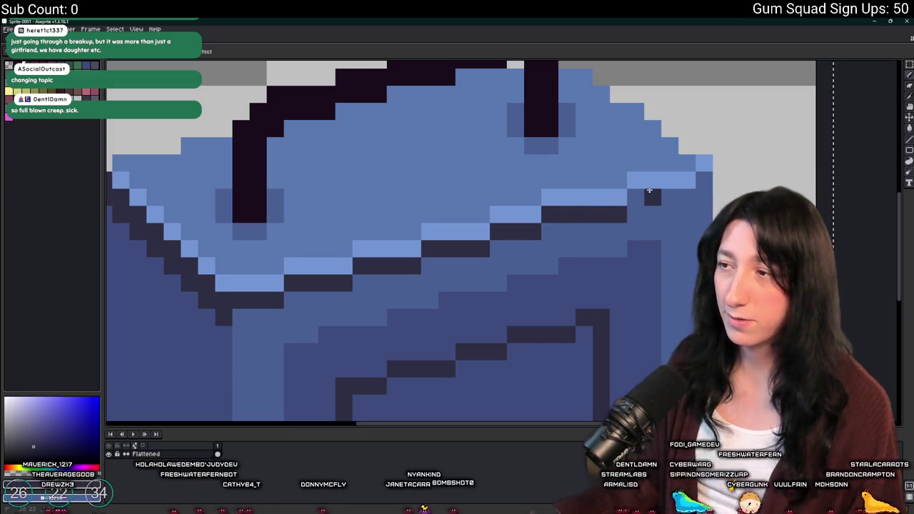
{"action": "left_click_drag", "start_coordinate": [691, 196], "coordinate": [638, 196]}
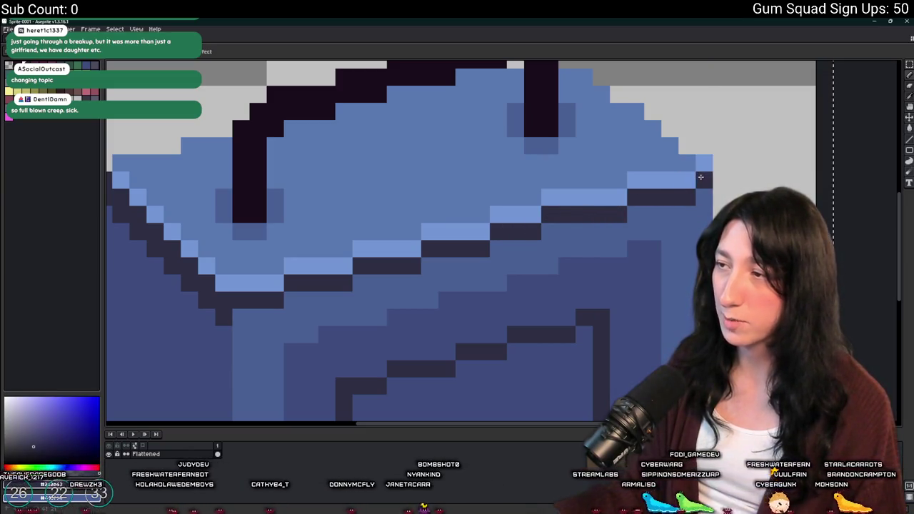
{"action": "left_click_drag", "start_coordinate": [610, 232], "coordinate": [531, 243]}
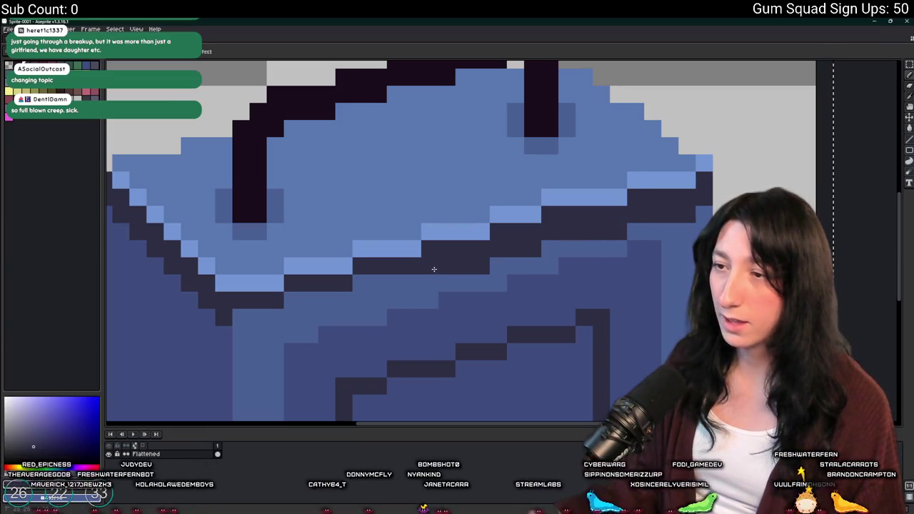
{"action": "left_click_drag", "start_coordinate": [274, 318], "coordinate": [241, 318]}
{"action": "scroll", "coordinate": [257, 321], "scroll_direction": "down", "scroll_amount": 5}
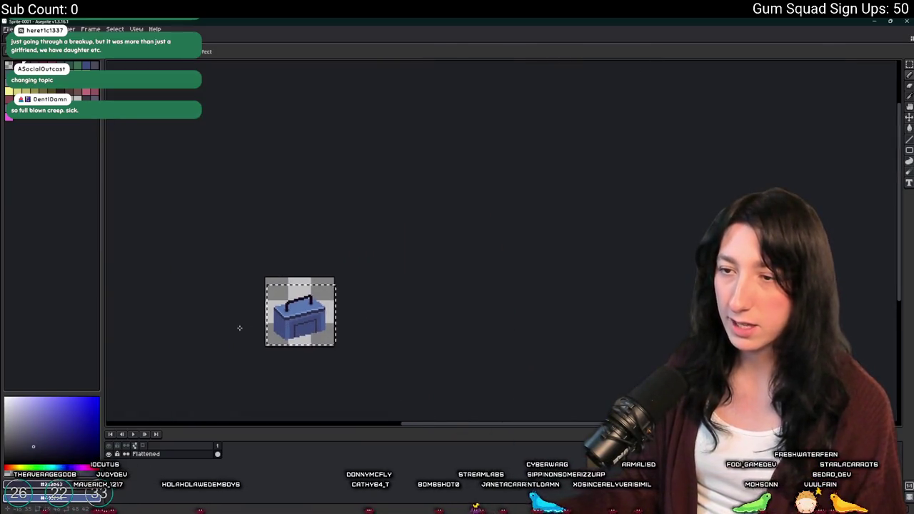
- Extend the dark seam down the toolbox's left edge
{"action": "scroll", "coordinate": [240, 326], "scroll_direction": "up", "scroll_amount": 5}
{"action": "mouse_move", "coordinate": [157, 219]}
{"action": "left_mouse_down"}
{"action": "mouse_move", "coordinate": [140, 188]}
{"action": "mouse_move", "coordinate": [362, 379]}
{"action": "left_mouse_up"}
{"action": "scroll", "coordinate": [357, 371], "scroll_direction": "down", "scroll_amount": 5}
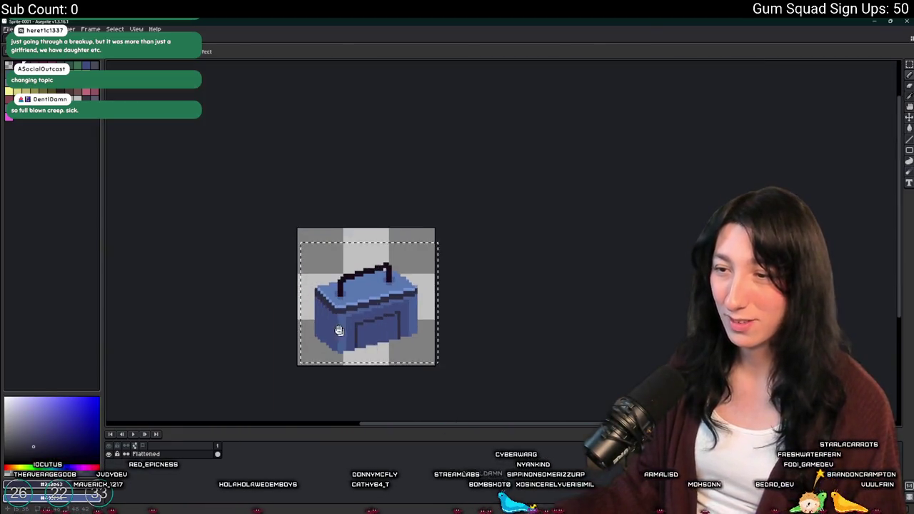
{"action": "scroll", "coordinate": [339, 329], "scroll_direction": "down", "scroll_amount": 1}
{"action": "scroll", "coordinate": [339, 330], "scroll_direction": "down", "scroll_amount": 1}
{"action": "scroll", "coordinate": [318, 285], "scroll_direction": "up", "scroll_amount": 1}
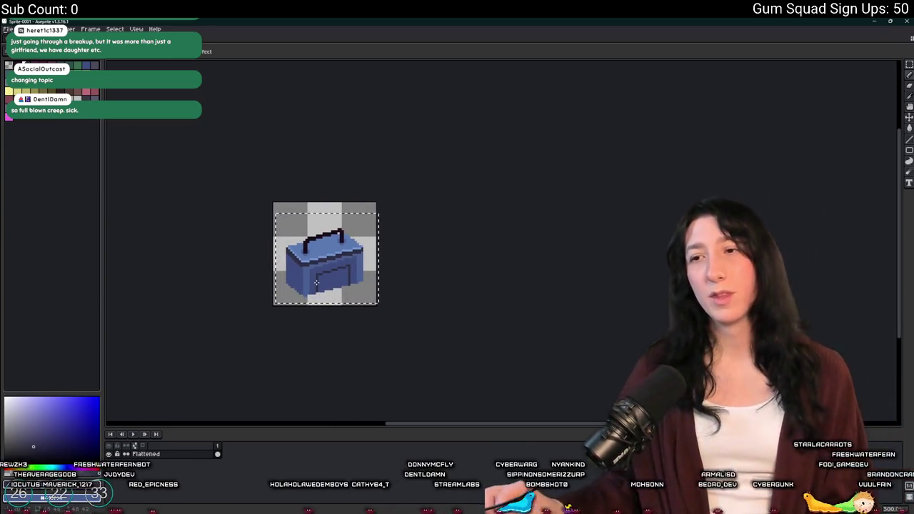
{"action": "scroll", "coordinate": [317, 282], "scroll_direction": "up", "scroll_amount": 2}
{"action": "scroll", "coordinate": [321, 275], "scroll_direction": "up", "scroll_amount": 2}
{"action": "scroll", "coordinate": [328, 261], "scroll_direction": "up", "scroll_amount": 2}
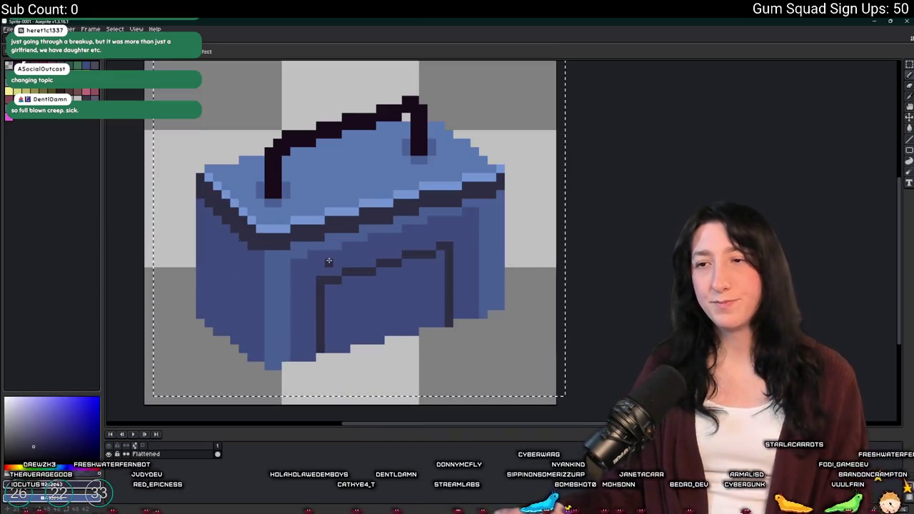
{"action": "scroll", "coordinate": [428, 228], "scroll_direction": "up", "scroll_amount": 1}
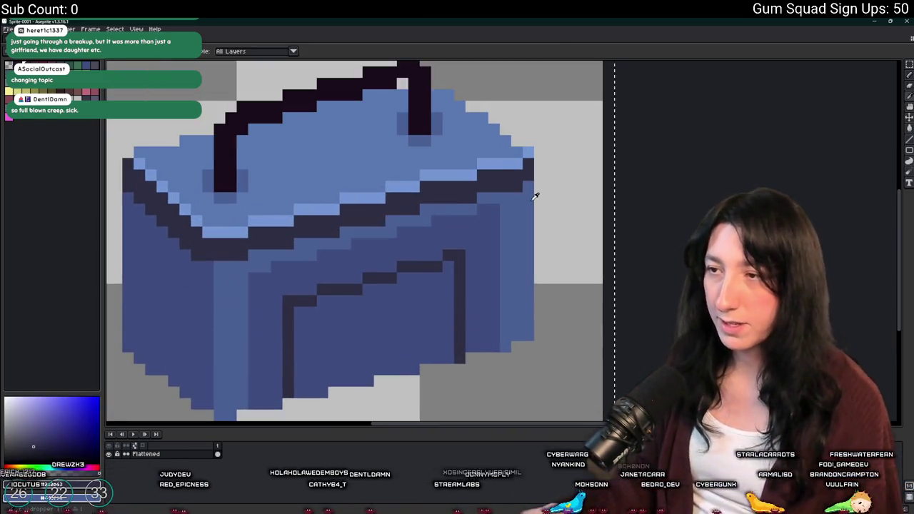
- Sample the box's blue from the sprite to lighten the corner-edge shading
{"action": "left_click", "coordinate": [530, 197], "text": "alt"}
{"action": "key", "text": "ctrl+z"}
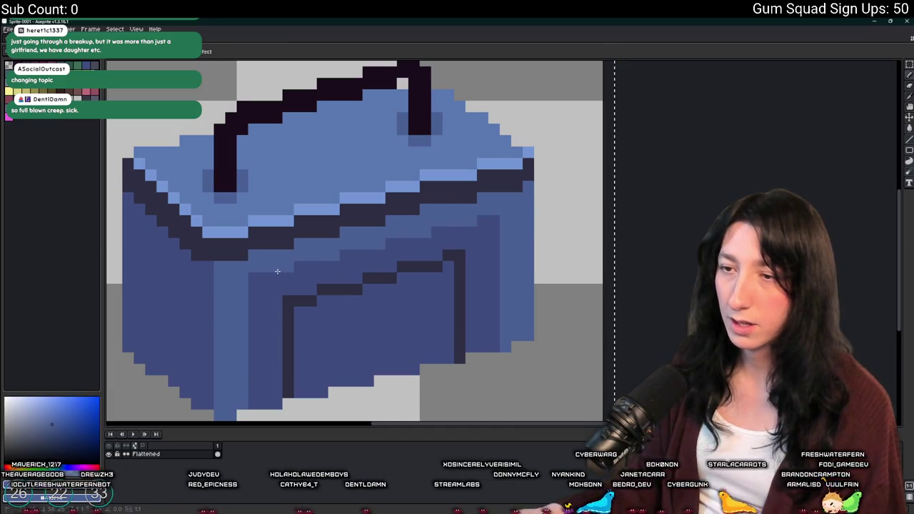
{"action": "scroll", "coordinate": [323, 284], "scroll_direction": "down", "scroll_amount": 6}
{"action": "scroll", "coordinate": [360, 308], "scroll_direction": "down", "scroll_amount": 3}
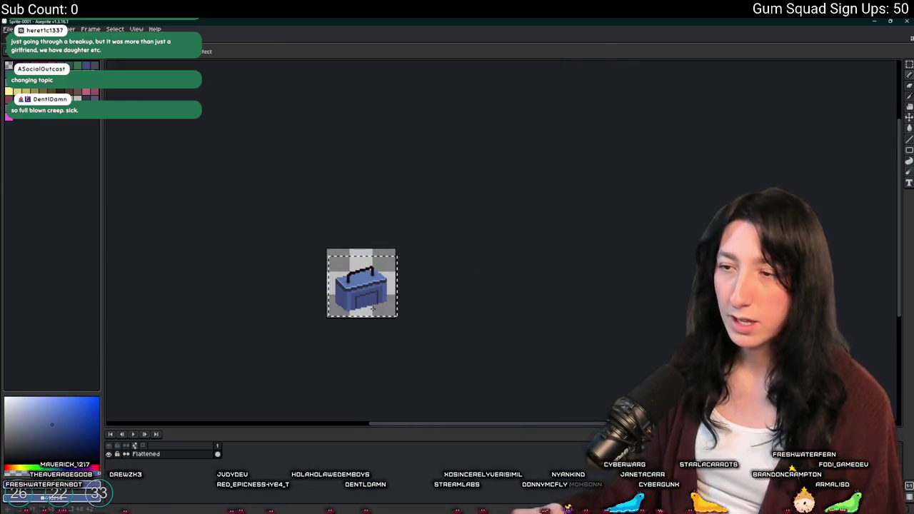
{"action": "scroll", "coordinate": [360, 308], "scroll_direction": "up", "scroll_amount": 3}
{"action": "scroll", "coordinate": [359, 307], "scroll_direction": "up", "scroll_amount": 1}
{"action": "scroll", "coordinate": [343, 315], "scroll_direction": "up", "scroll_amount": 1}
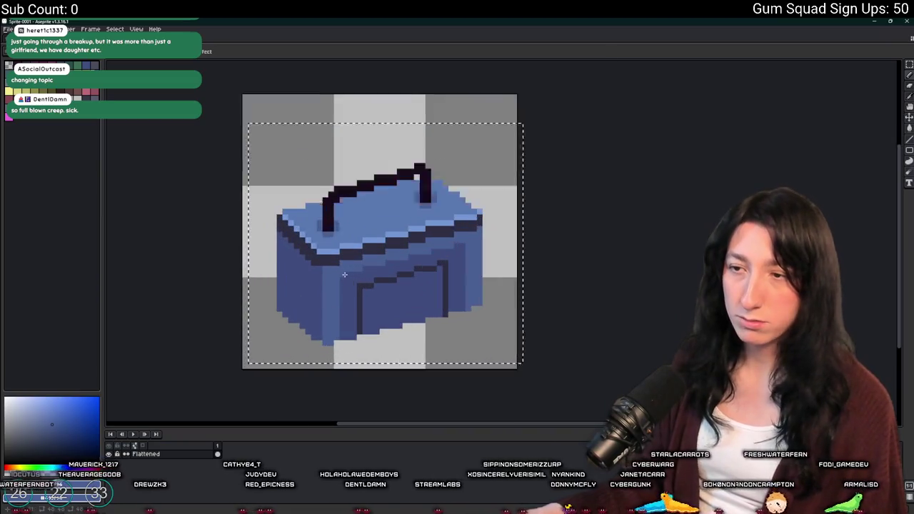
{"action": "scroll", "coordinate": [328, 320], "scroll_direction": "up", "scroll_amount": 2}
{"action": "scroll", "coordinate": [328, 321], "scroll_direction": "down", "scroll_amount": 1}
{"action": "scroll", "coordinate": [327, 320], "scroll_direction": "up", "scroll_amount": 1}
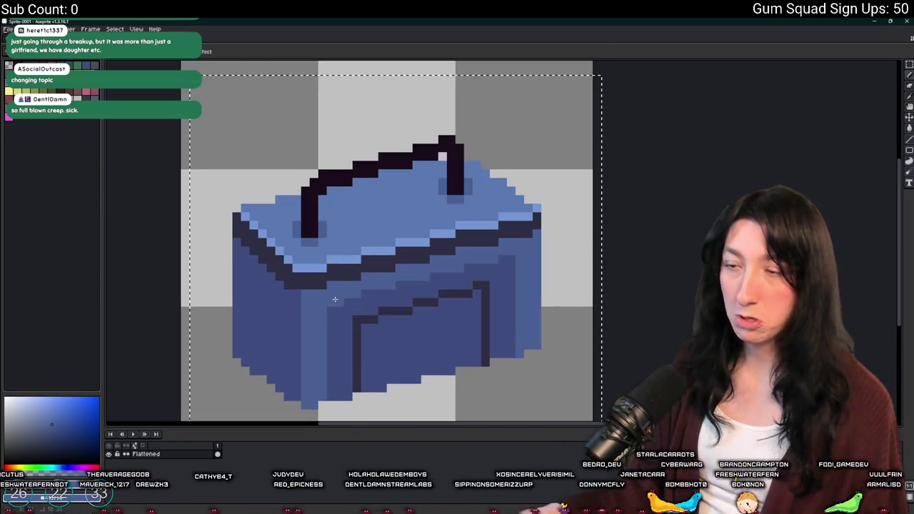
{"action": "scroll", "coordinate": [330, 321], "scroll_direction": "down", "scroll_amount": 2}
{"action": "scroll", "coordinate": [332, 321], "scroll_direction": "down", "scroll_amount": 2}
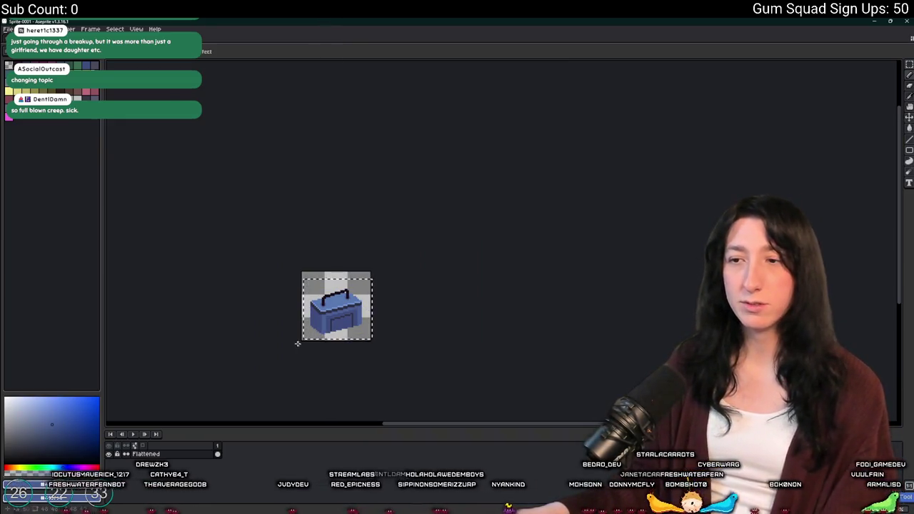
{"action": "scroll", "coordinate": [297, 343], "scroll_direction": "up", "scroll_amount": 3}
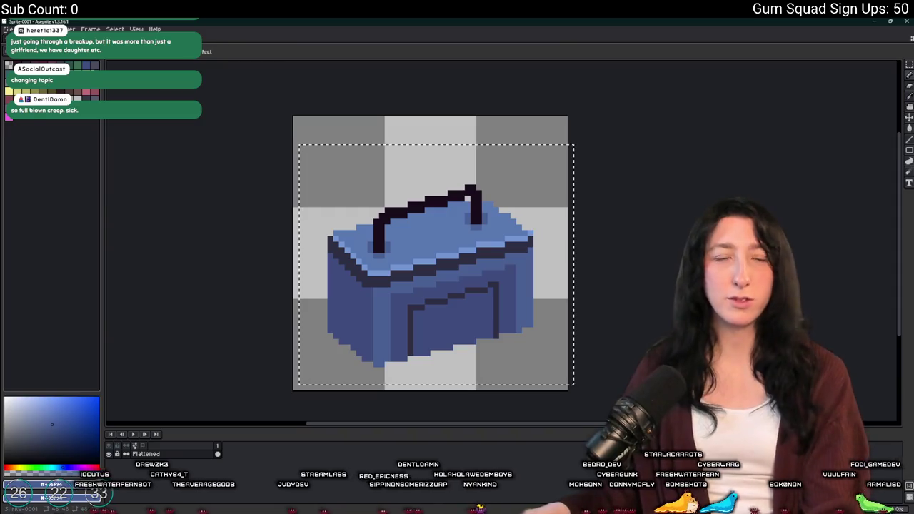
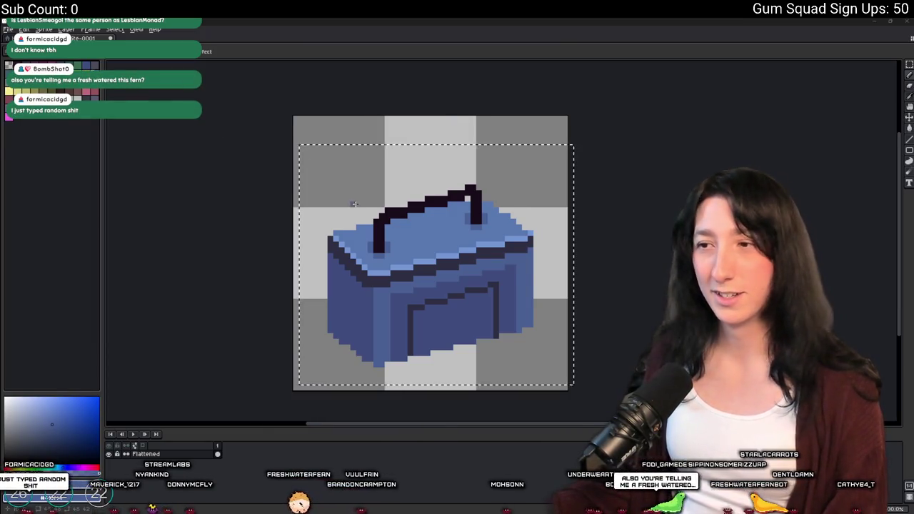
- Try painting the dark drawer outline blue, then undo the stroke
{"action": "scroll", "coordinate": [364, 214], "scroll_direction": "up", "scroll_amount": 1}
{"action": "scroll", "coordinate": [364, 214], "scroll_direction": "down", "scroll_amount": 1}
{"action": "scroll", "coordinate": [364, 214], "scroll_direction": "down", "scroll_amount": 1}
{"action": "scroll", "coordinate": [349, 210], "scroll_direction": "up", "scroll_amount": 1}
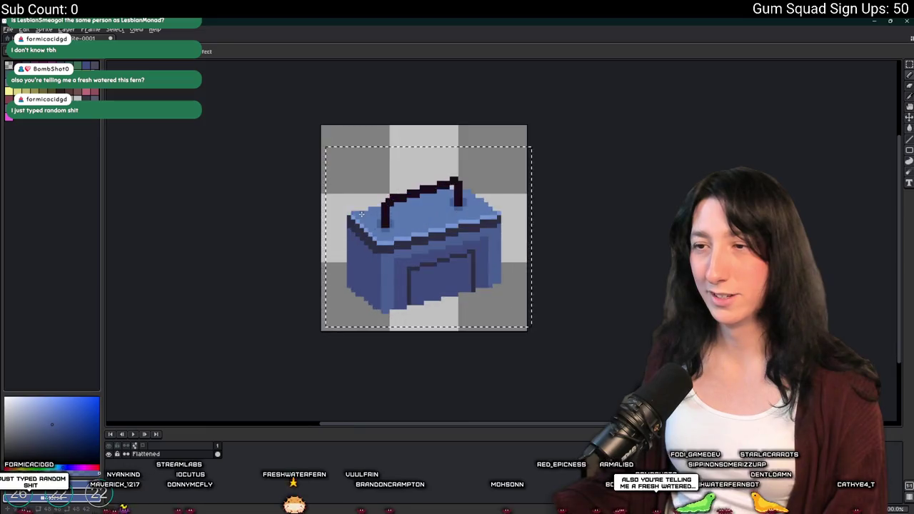
{"action": "scroll", "coordinate": [342, 210], "scroll_direction": "up", "scroll_amount": 2}
{"action": "scroll", "coordinate": [335, 211], "scroll_direction": "down", "scroll_amount": 1}
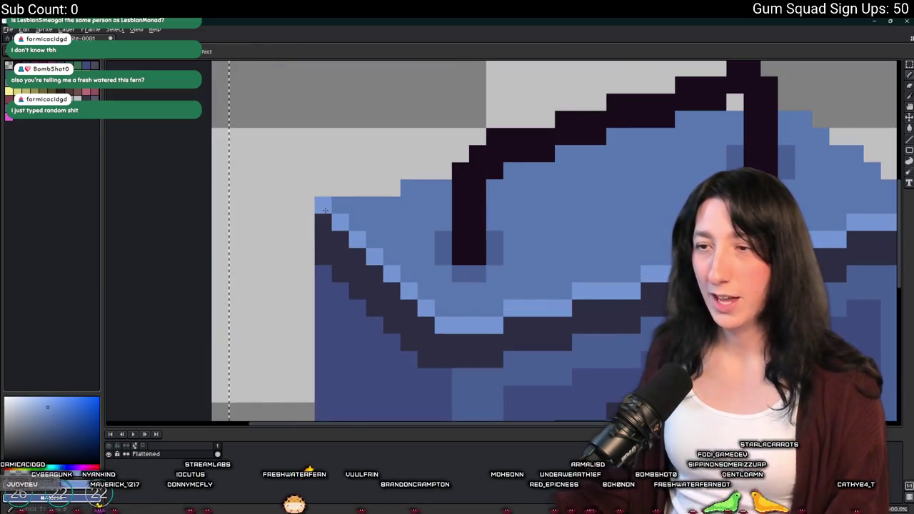
{"action": "scroll", "coordinate": [385, 257], "scroll_direction": "down", "scroll_amount": 3}
{"action": "scroll", "coordinate": [446, 311], "scroll_direction": "down", "scroll_amount": 1}
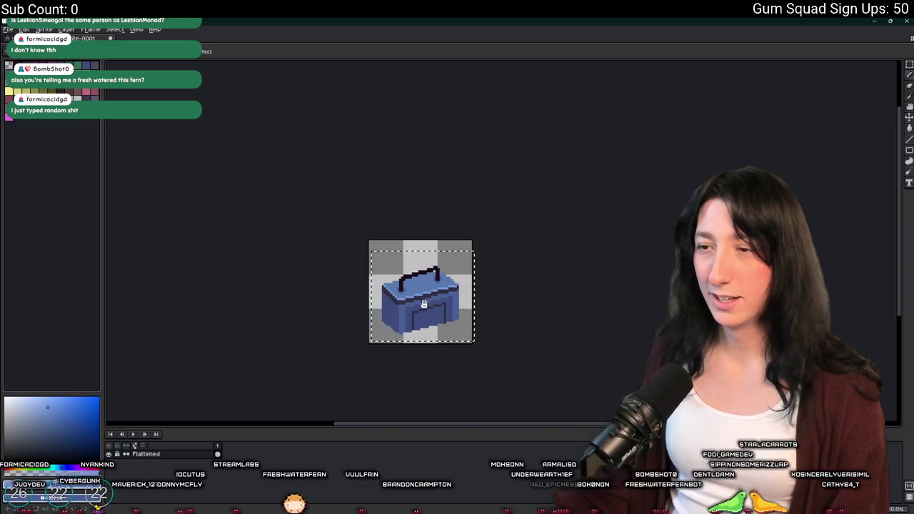
{"action": "scroll", "coordinate": [428, 309], "scroll_direction": "up", "scroll_amount": 1}
{"action": "scroll", "coordinate": [443, 300], "scroll_direction": "up", "scroll_amount": 1}
{"action": "scroll", "coordinate": [474, 289], "scroll_direction": "up", "scroll_amount": 1}
{"action": "scroll", "coordinate": [474, 289], "scroll_direction": "down", "scroll_amount": 1}
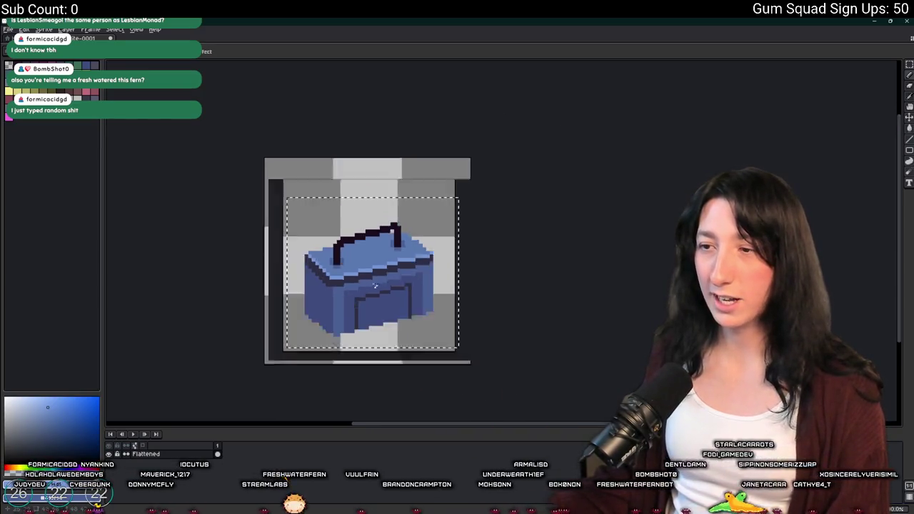
{"action": "scroll", "coordinate": [373, 289], "scroll_direction": "down", "scroll_amount": 3}
{"action": "scroll", "coordinate": [384, 300], "scroll_direction": "up", "scroll_amount": 5}
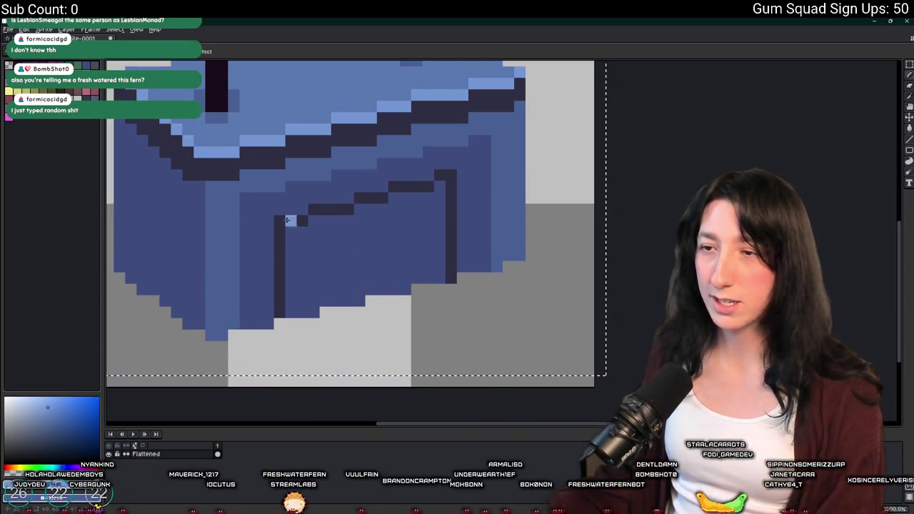
{"action": "left_click_drag", "start_coordinate": [283, 215], "coordinate": [441, 179]}
{"action": "scroll", "coordinate": [450, 207], "scroll_direction": "down", "scroll_amount": 5}
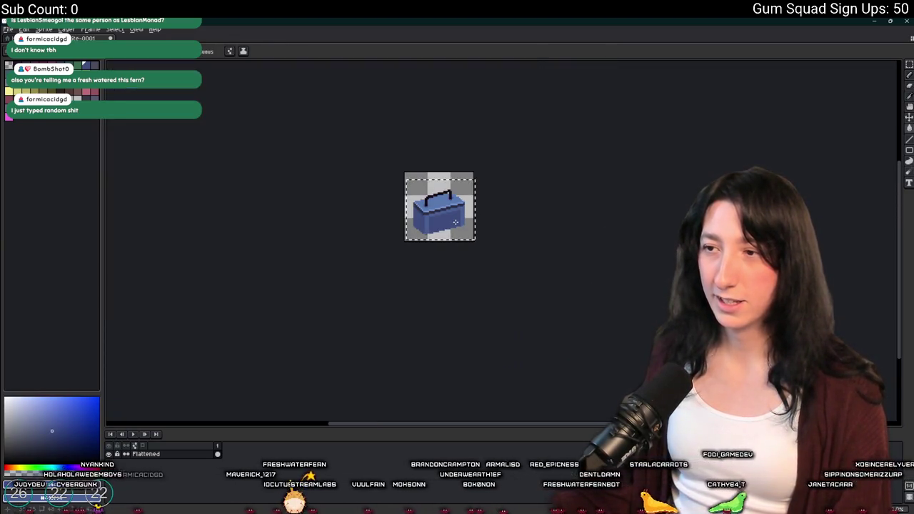
{"action": "scroll", "coordinate": [455, 222], "scroll_direction": "up", "scroll_amount": 2}
{"action": "key", "text": "ctrl+z"}
{"action": "key", "text": "ctrl+z"}
- Sample a blue from the toolbox sprite with the eyedropper and deselect the canvas
{"action": "scroll", "coordinate": [437, 207], "scroll_direction": "up", "scroll_amount": 1}
{"action": "scroll", "coordinate": [434, 202], "scroll_direction": "up", "scroll_amount": 1}
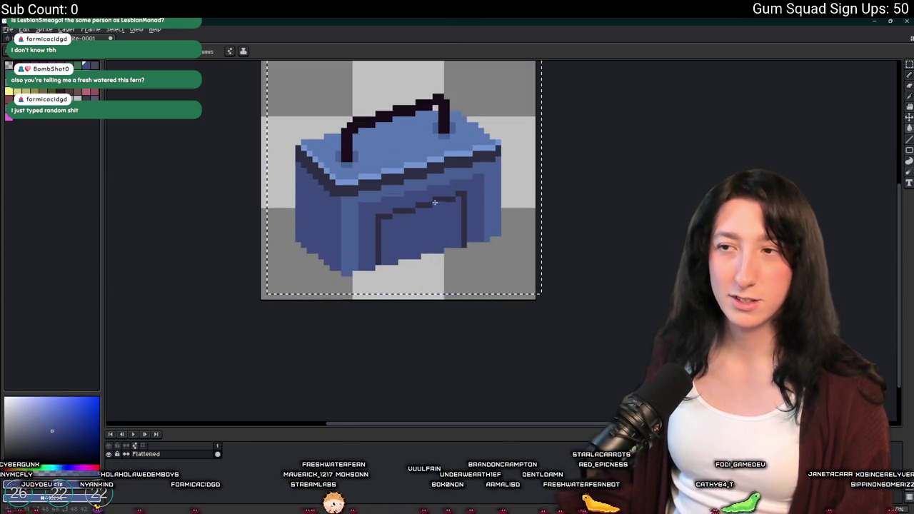
{"action": "scroll", "coordinate": [414, 172], "scroll_direction": "up", "scroll_amount": 1}
{"action": "scroll", "coordinate": [115, 172], "scroll_direction": "down", "scroll_amount": 1}
{"action": "scroll", "coordinate": [115, 172], "scroll_direction": "up", "scroll_amount": 1}
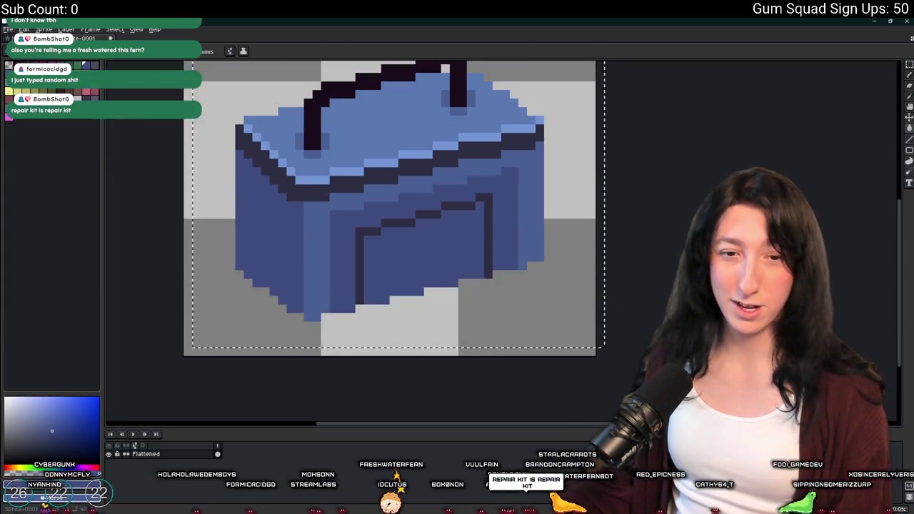
{"action": "scroll", "coordinate": [327, 258], "scroll_direction": "down", "scroll_amount": 1}
{"action": "scroll", "coordinate": [327, 258], "scroll_direction": "up", "scroll_amount": 1}
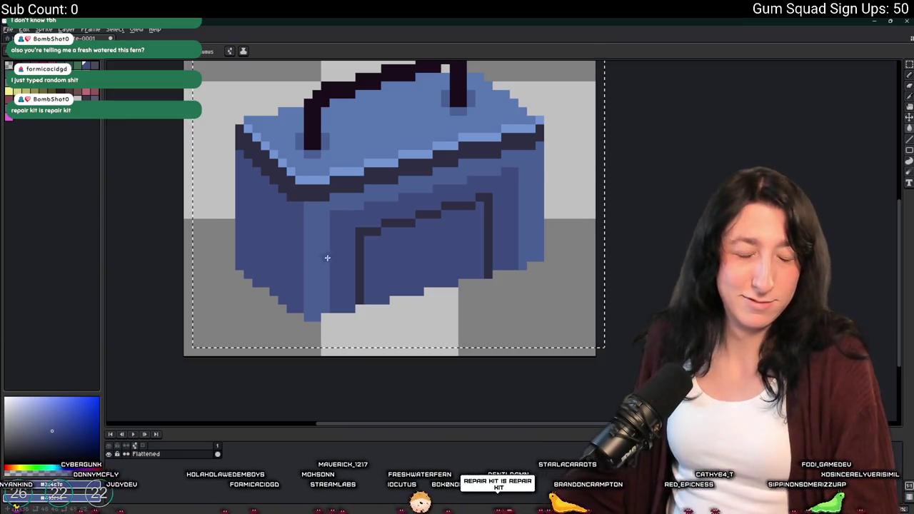
{"action": "scroll", "coordinate": [327, 258], "scroll_direction": "down", "scroll_amount": 1}
{"action": "scroll", "coordinate": [313, 223], "scroll_direction": "up", "scroll_amount": 1}
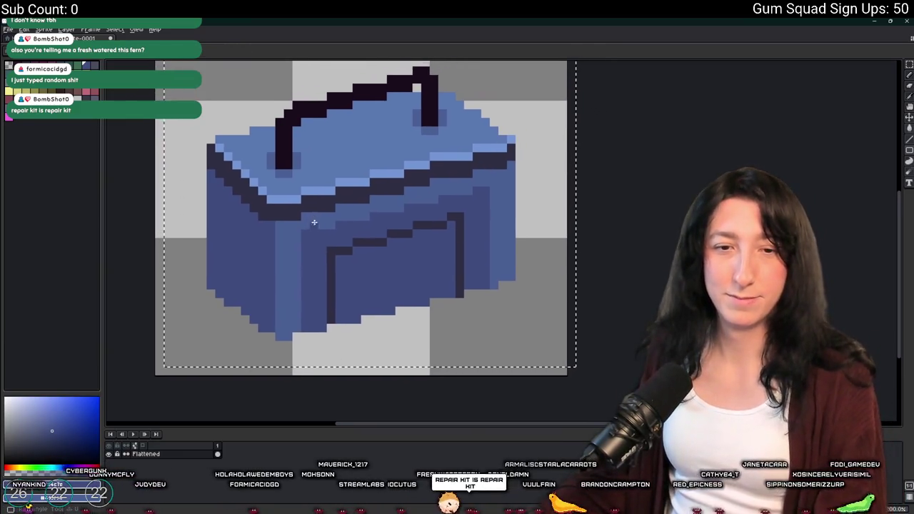
{"action": "key", "text": "i"}
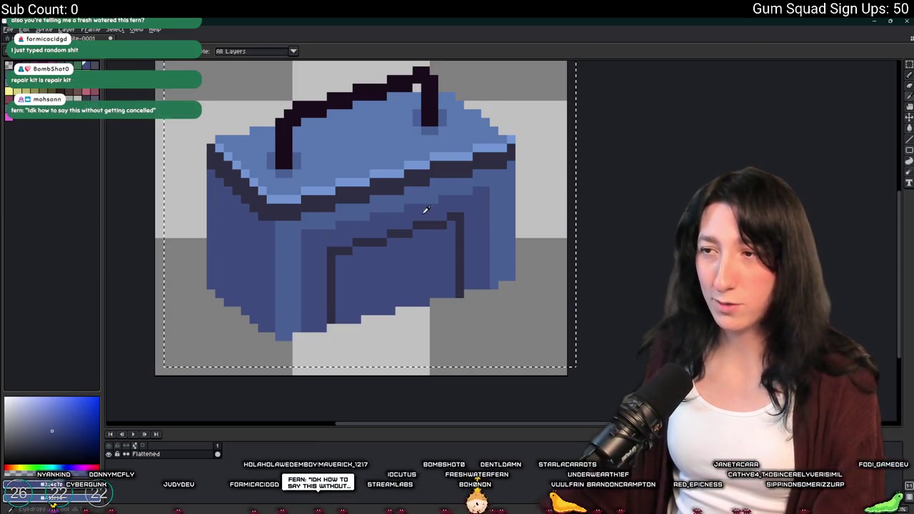
{"action": "left_click", "coordinate": [463, 182]}
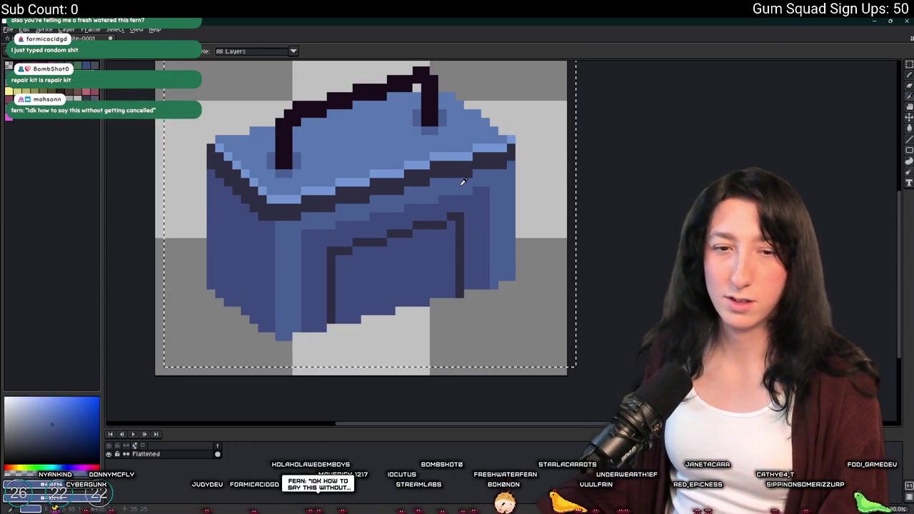
{"action": "key", "text": "ctrl+d"}
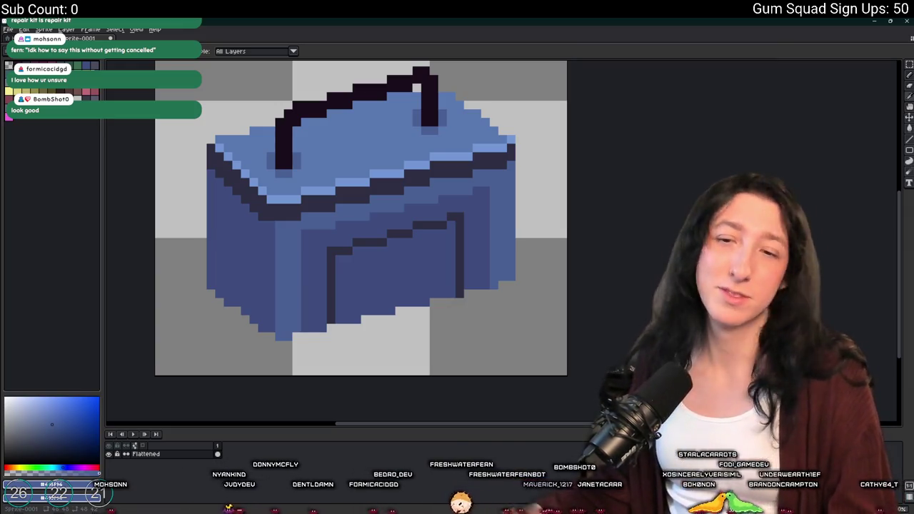
- Sample a lighter blue from the side of the toolbox
{"action": "scroll", "coordinate": [198, 126], "scroll_direction": "down", "scroll_amount": 1}
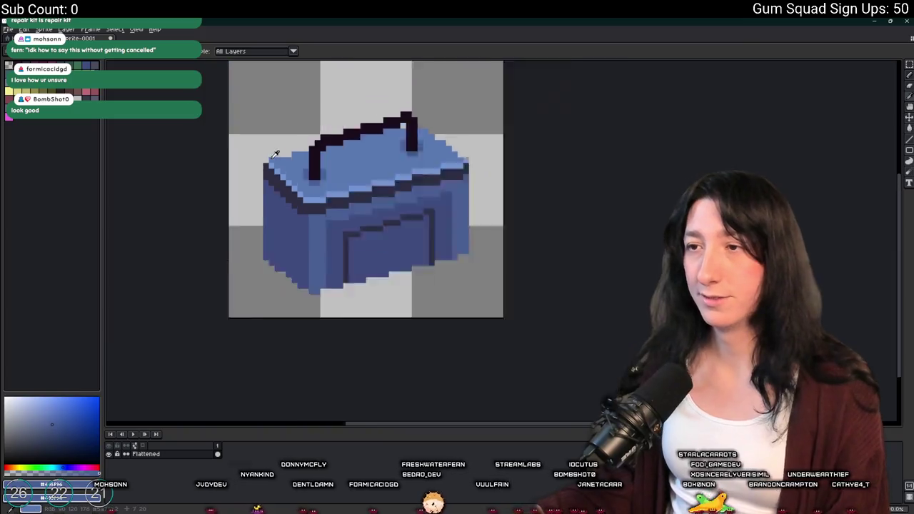
{"action": "scroll", "coordinate": [285, 168], "scroll_direction": "up", "scroll_amount": 2}
{"action": "scroll", "coordinate": [284, 168], "scroll_direction": "down", "scroll_amount": 1}
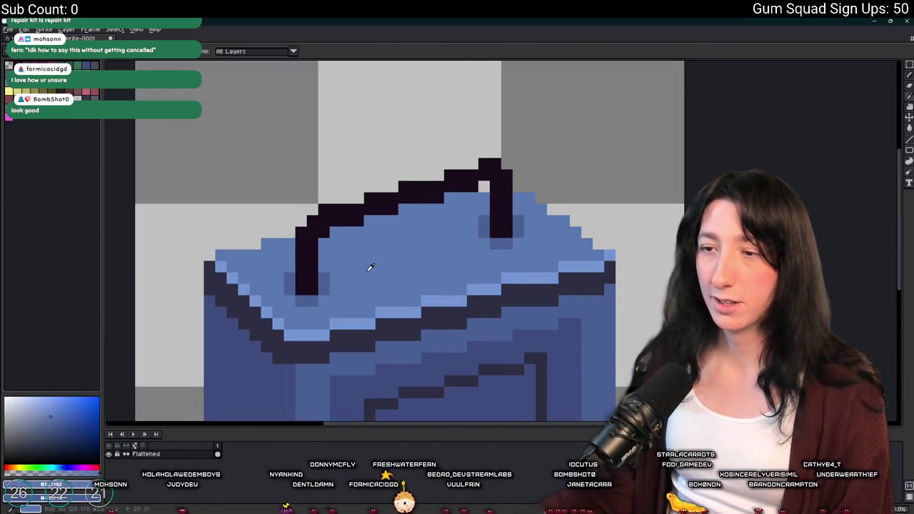
{"action": "scroll", "coordinate": [385, 226], "scroll_direction": "up", "scroll_amount": 1}
{"action": "scroll", "coordinate": [385, 225], "scroll_direction": "down", "scroll_amount": 1}
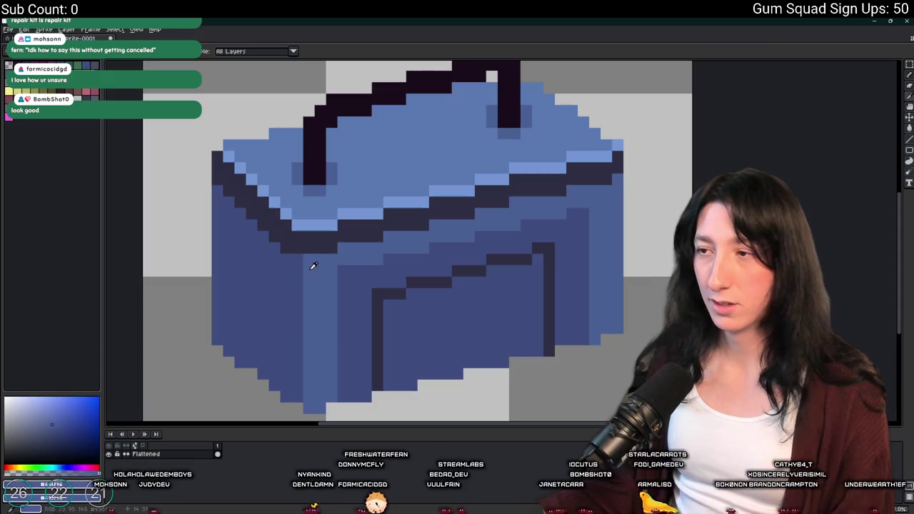
{"action": "scroll", "coordinate": [312, 265], "scroll_direction": "up", "scroll_amount": 1}
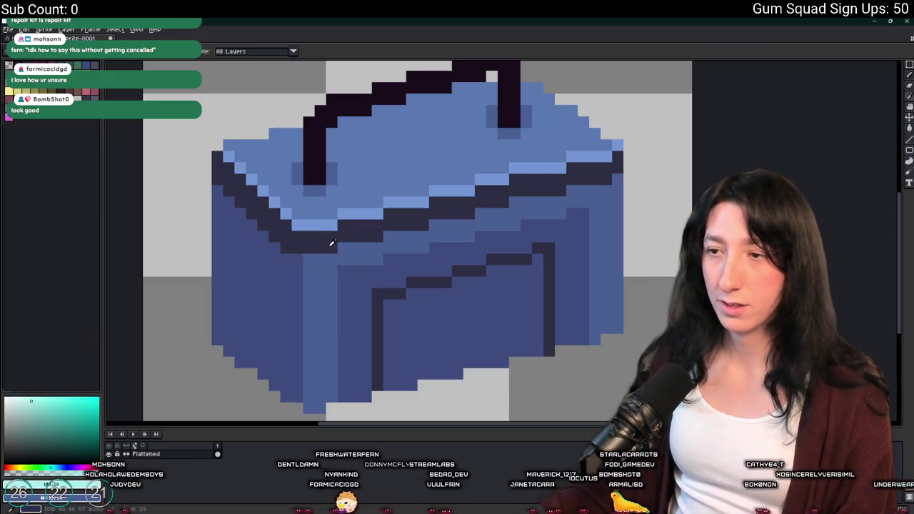
{"action": "left_click", "coordinate": [347, 207], "text": "alt"}
{"action": "scroll", "coordinate": [347, 207], "scroll_direction": "down", "scroll_amount": 1}
{"action": "scroll", "coordinate": [356, 257], "scroll_direction": "down", "scroll_amount": 2}
{"action": "scroll", "coordinate": [356, 257], "scroll_direction": "down", "scroll_amount": 2}
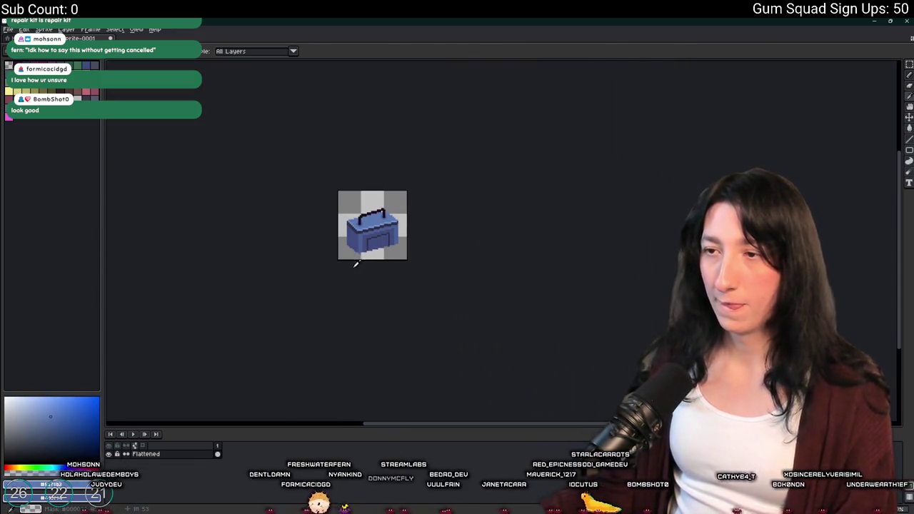
{"action": "scroll", "coordinate": [321, 246], "scroll_direction": "up", "scroll_amount": 3}
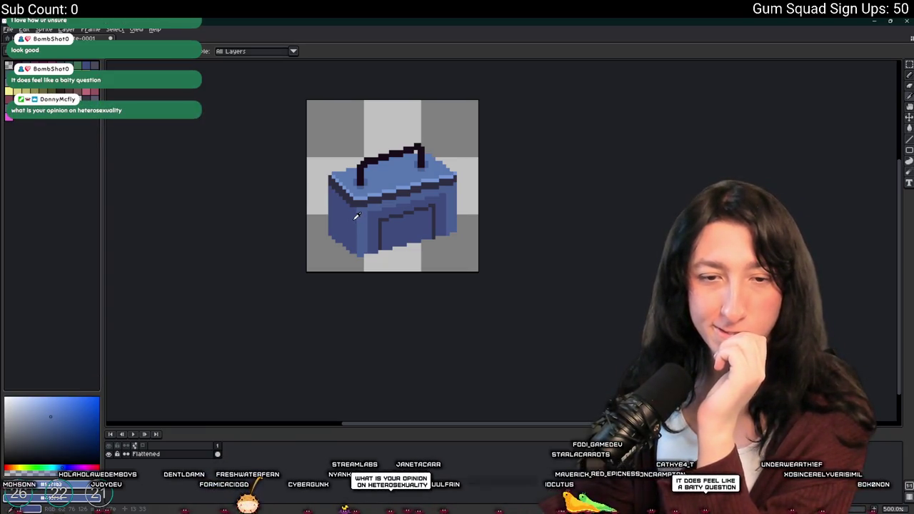
{"action": "scroll", "coordinate": [342, 179], "scroll_direction": "down", "scroll_amount": 1}
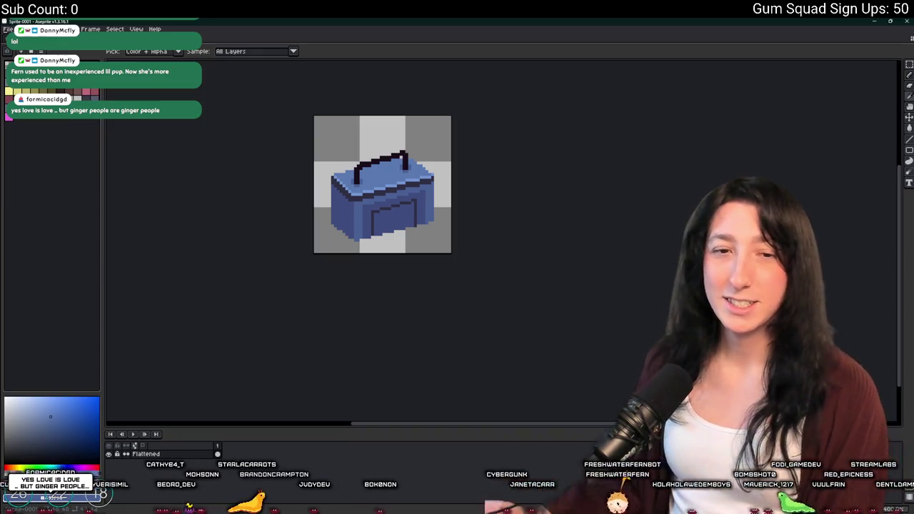
- Pick a lighter blue from the toolbox sprite and return to pixel drawing
{"action": "scroll", "coordinate": [347, 182], "scroll_direction": "up", "scroll_amount": 2}
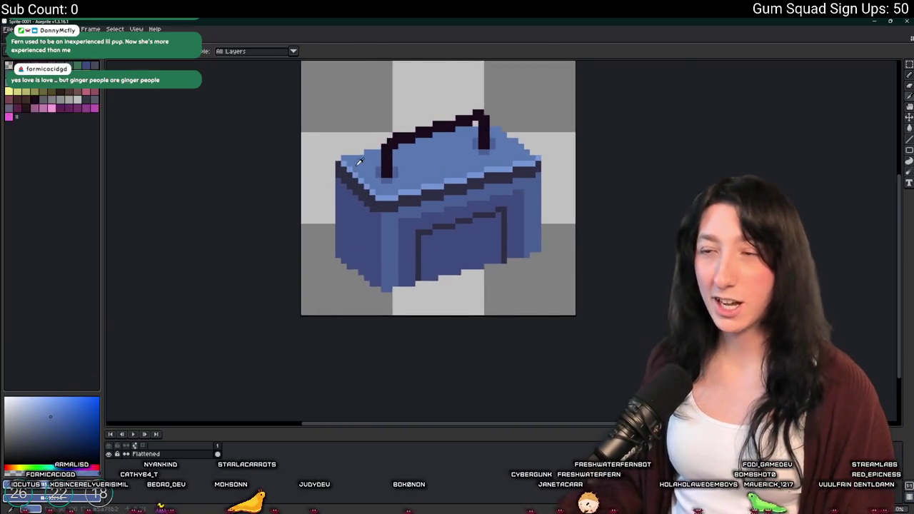
{"action": "scroll", "coordinate": [349, 188], "scroll_direction": "up", "scroll_amount": 3}
{"action": "left_click_drag", "start_coordinate": [398, 127], "coordinate": [397, 137]}
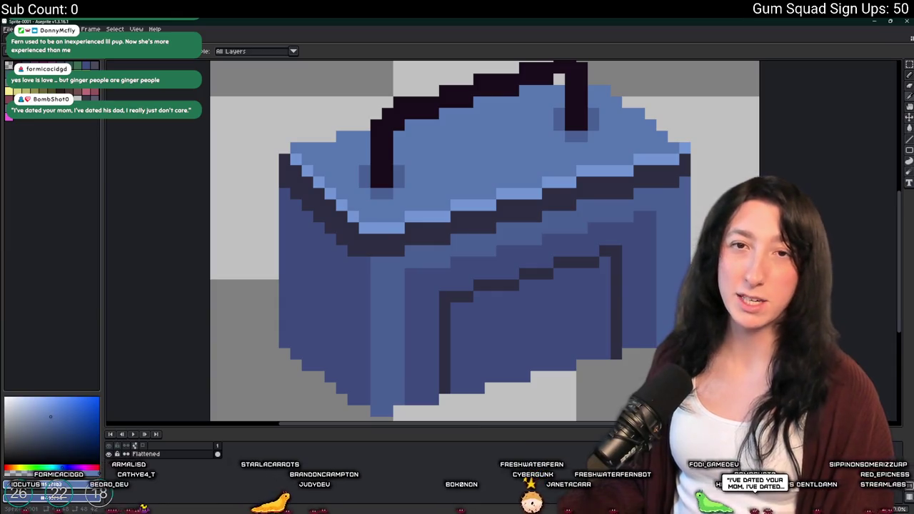
{"action": "scroll", "coordinate": [478, 189], "scroll_direction": "down", "scroll_amount": 1}
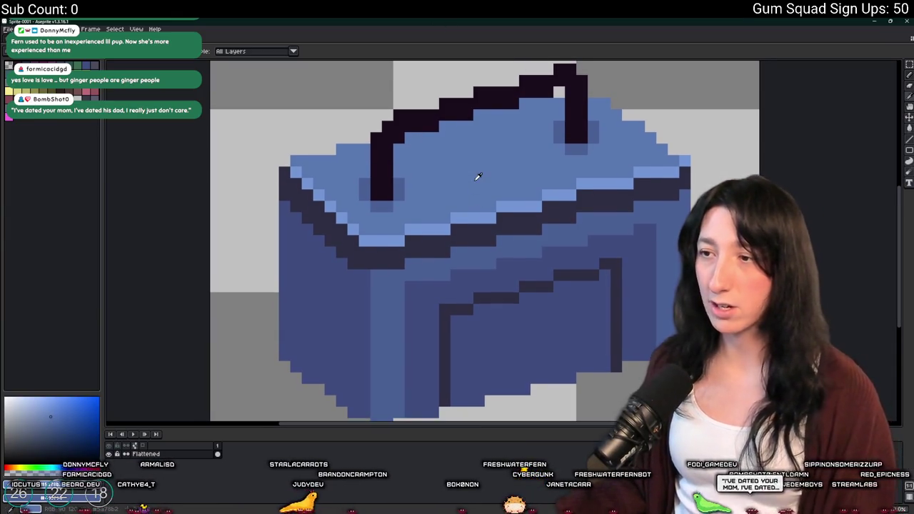
{"action": "scroll", "coordinate": [479, 163], "scroll_direction": "up", "scroll_amount": 1}
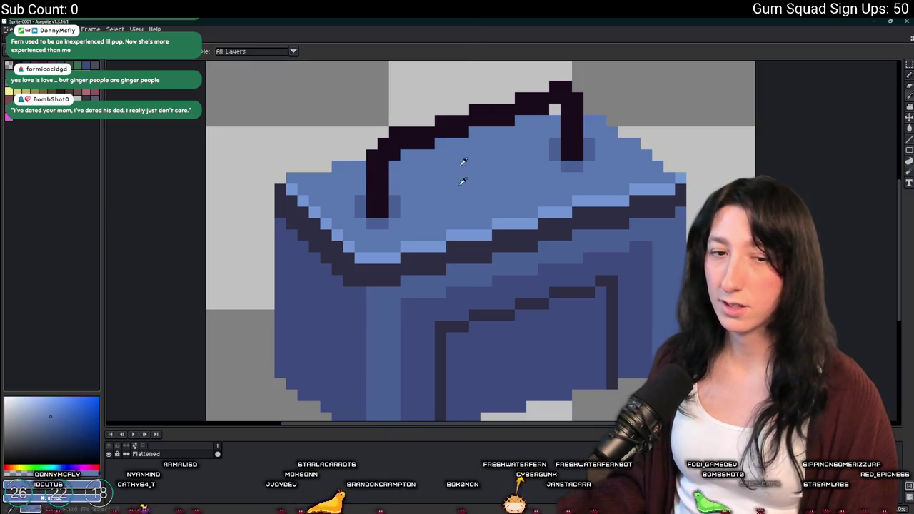
{"action": "scroll", "coordinate": [471, 204], "scroll_direction": "down", "scroll_amount": 1}
{"action": "scroll", "coordinate": [471, 204], "scroll_direction": "up", "scroll_amount": 1}
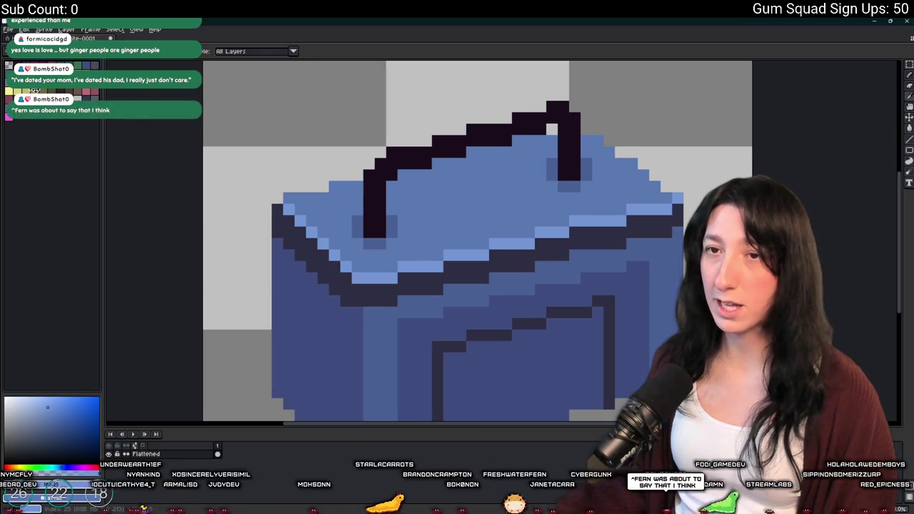
{"action": "left_click", "coordinate": [464, 183], "text": "alt"}
- Recolour the dark pixels at the stripe's end mid-blue, undoing the last one
{"action": "scroll", "coordinate": [462, 219], "scroll_direction": "down", "scroll_amount": 1}
{"action": "scroll", "coordinate": [461, 220], "scroll_direction": "down", "scroll_amount": 1}
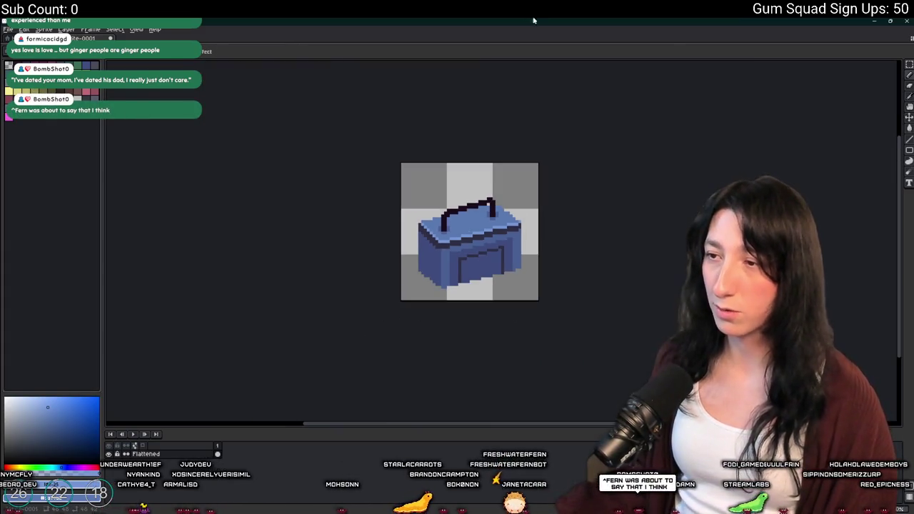
{"action": "scroll", "coordinate": [422, 212], "scroll_direction": "up", "scroll_amount": 2}
{"action": "scroll", "coordinate": [421, 212], "scroll_direction": "down", "scroll_amount": 1}
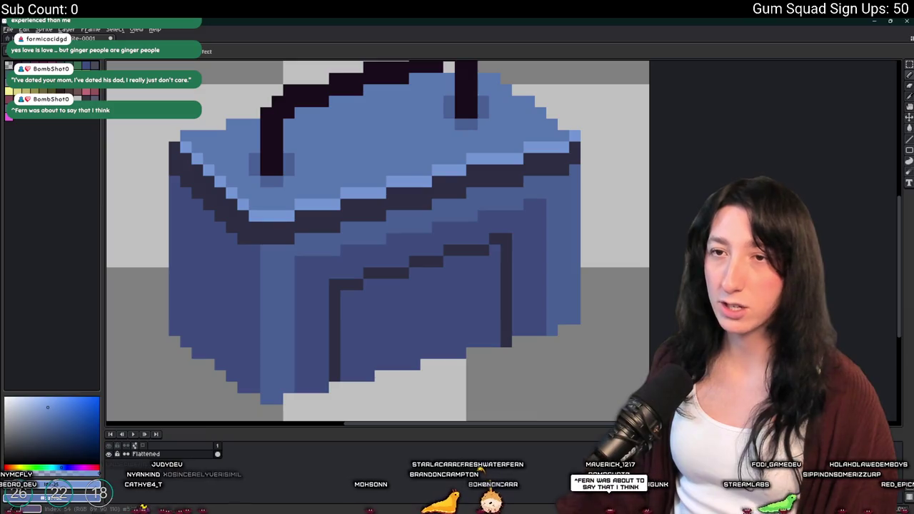
{"action": "scroll", "coordinate": [391, 215], "scroll_direction": "up", "scroll_amount": 3}
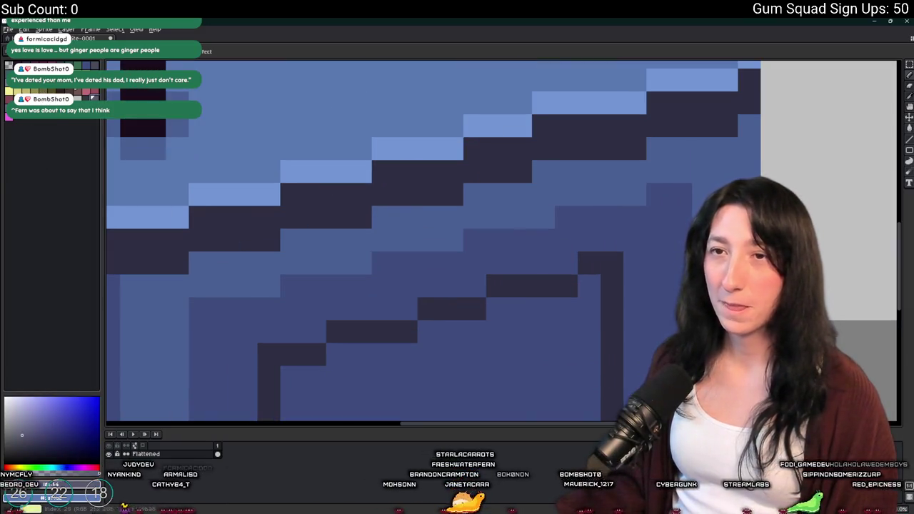
{"action": "left_click", "coordinate": [391, 215], "text": "alt"}
{"action": "left_click", "coordinate": [358, 220]}
{"action": "key", "text": "ctrl+z"}
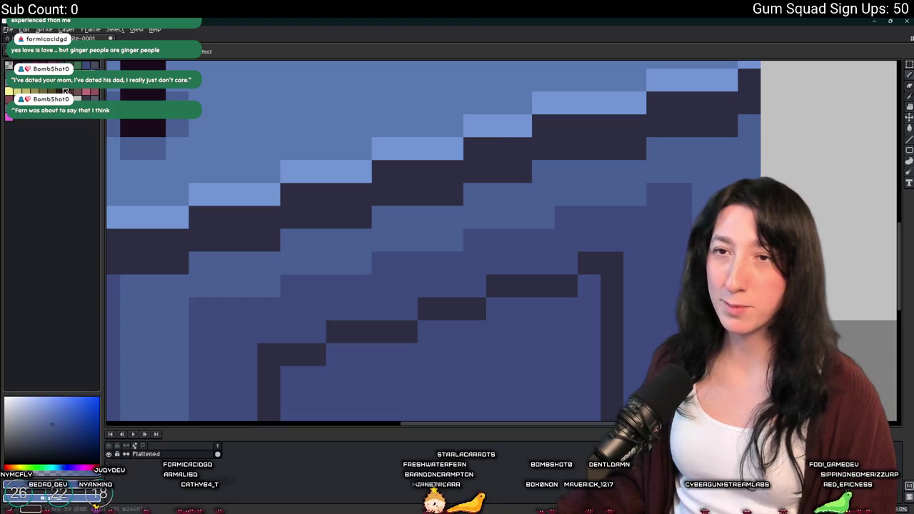
- Choose a mid grey as the drawing colour and fine-tune its shade
{"action": "scroll", "coordinate": [404, 239], "scroll_direction": "down", "scroll_amount": 2}
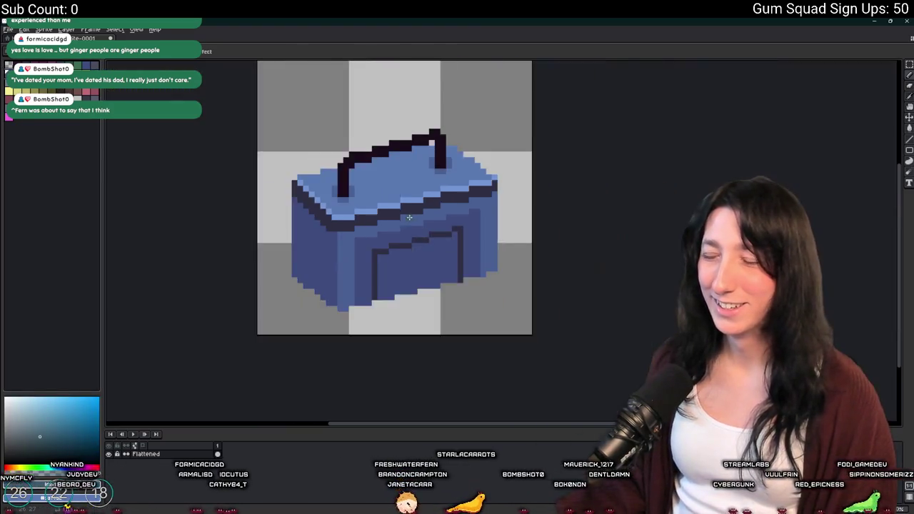
{"action": "scroll", "coordinate": [404, 238], "scroll_direction": "up", "scroll_amount": 2}
{"action": "left_click", "coordinate": [6, 438]}
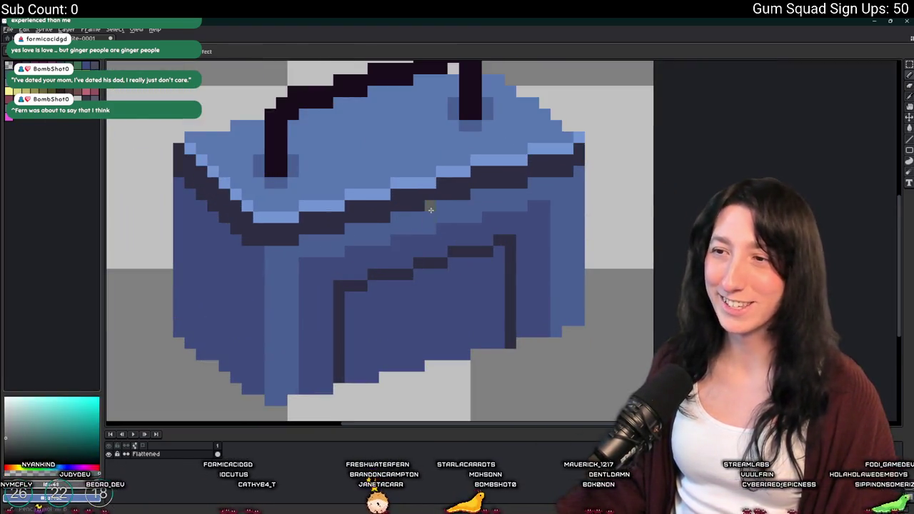
{"action": "left_click_drag", "start_coordinate": [89, 467], "coordinate": [72, 467]}
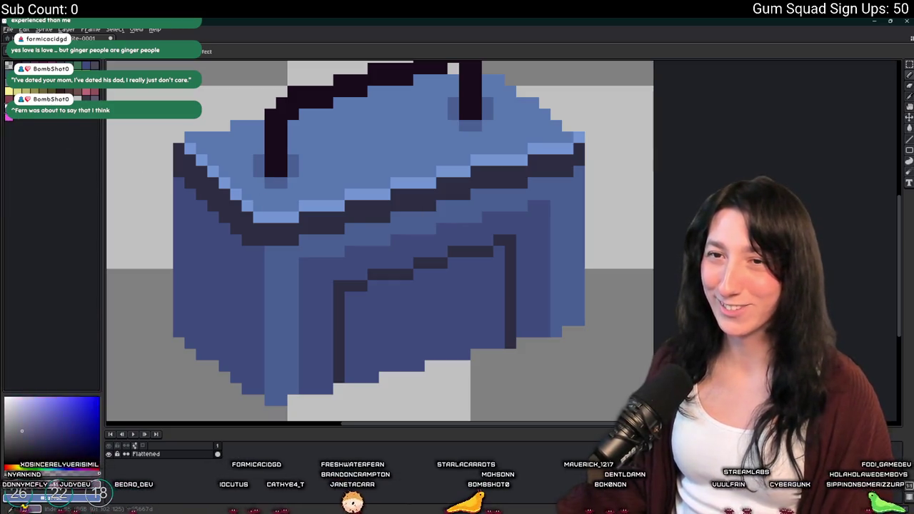
- Redraw the grey lock stroke one pixel further left on the toolbox front
{"action": "left_click", "coordinate": [22, 431]}
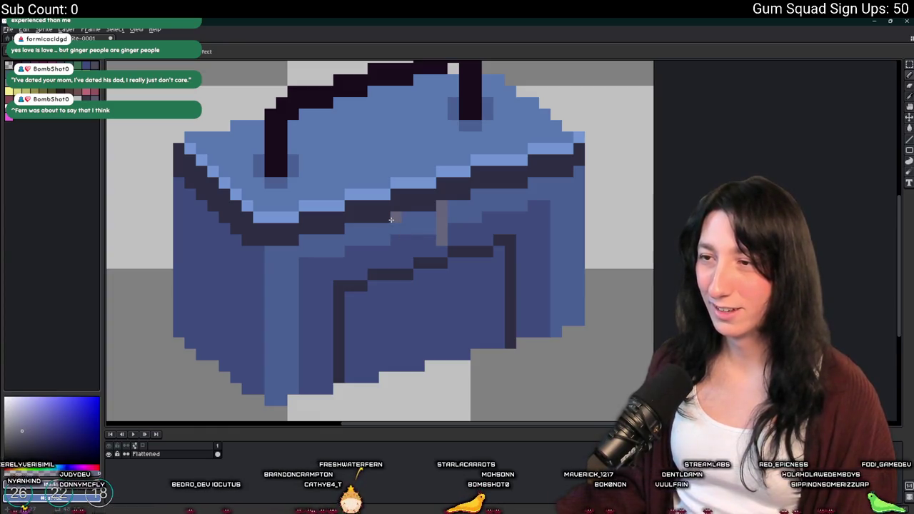
{"action": "scroll", "coordinate": [389, 221], "scroll_direction": "down", "scroll_amount": 2}
{"action": "scroll", "coordinate": [386, 226], "scroll_direction": "up", "scroll_amount": 2}
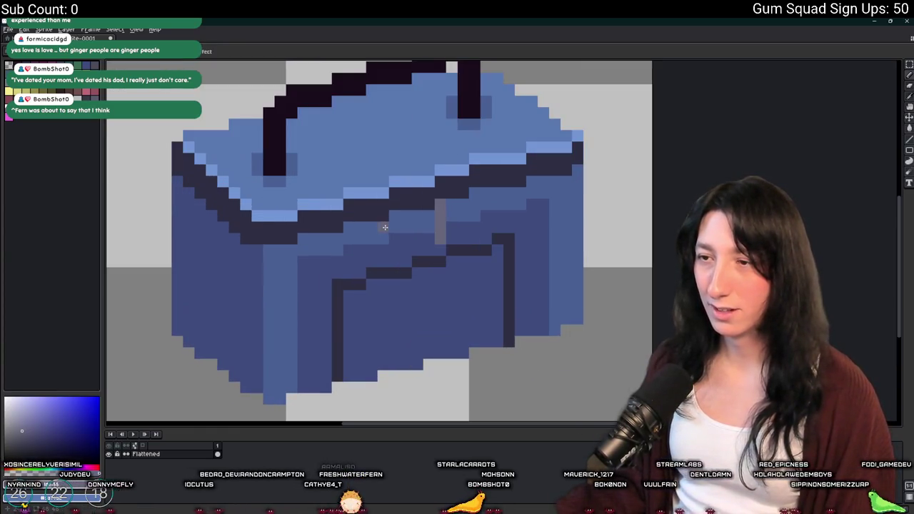
{"action": "key", "text": "ctrl+z"}
{"action": "left_click_drag", "start_coordinate": [384, 225], "coordinate": [384, 255]}
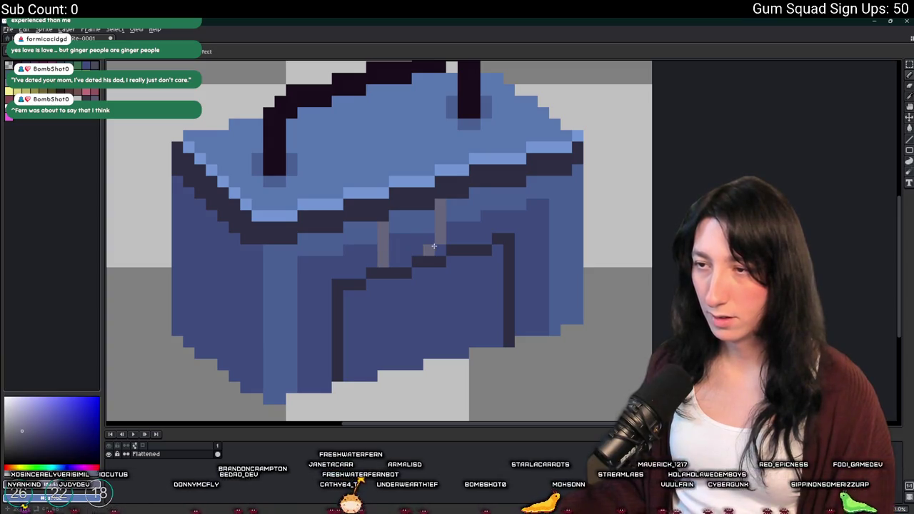
- Sample the toolbox's dark blue and paint two stray grey pixels back to blue
{"action": "scroll", "coordinate": [424, 247], "scroll_direction": "down", "scroll_amount": 3}
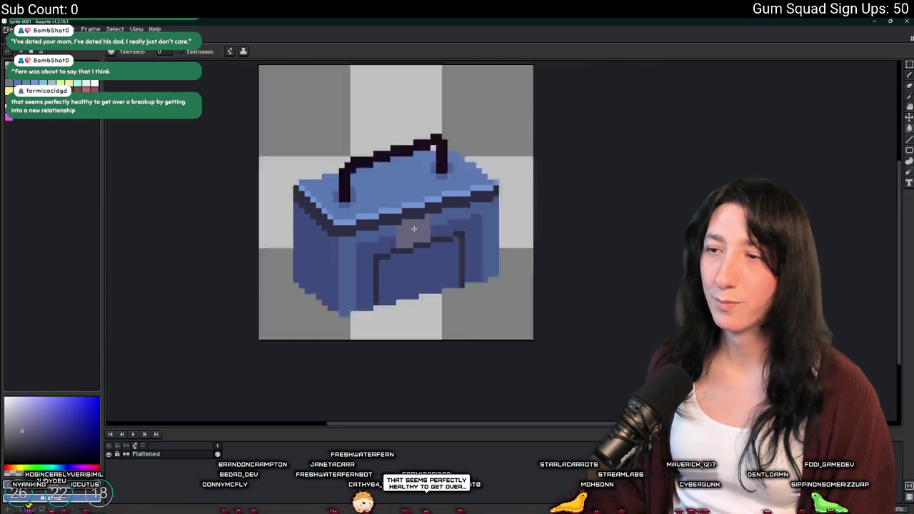
{"action": "scroll", "coordinate": [428, 242], "scroll_direction": "down", "scroll_amount": 4}
{"action": "scroll", "coordinate": [453, 214], "scroll_direction": "up", "scroll_amount": 4}
{"action": "scroll", "coordinate": [452, 266], "scroll_direction": "up", "scroll_amount": 3}
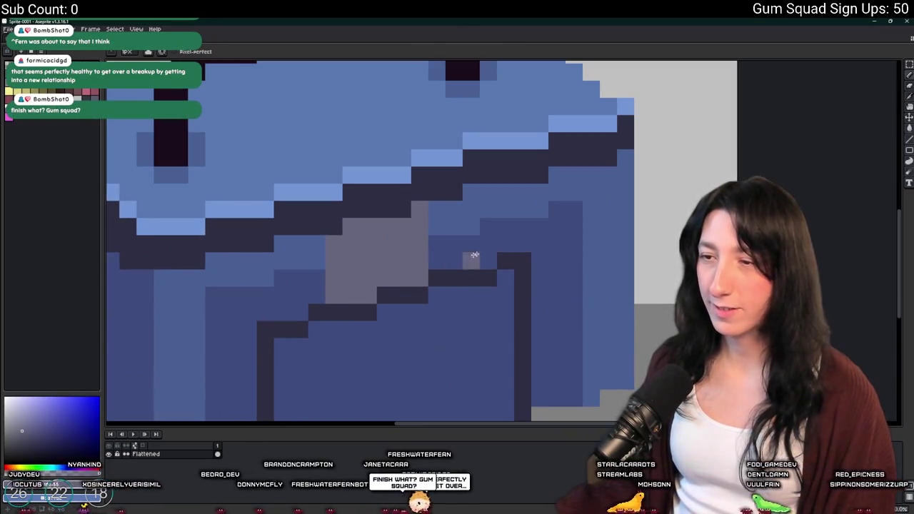
{"action": "key", "text": "i"}
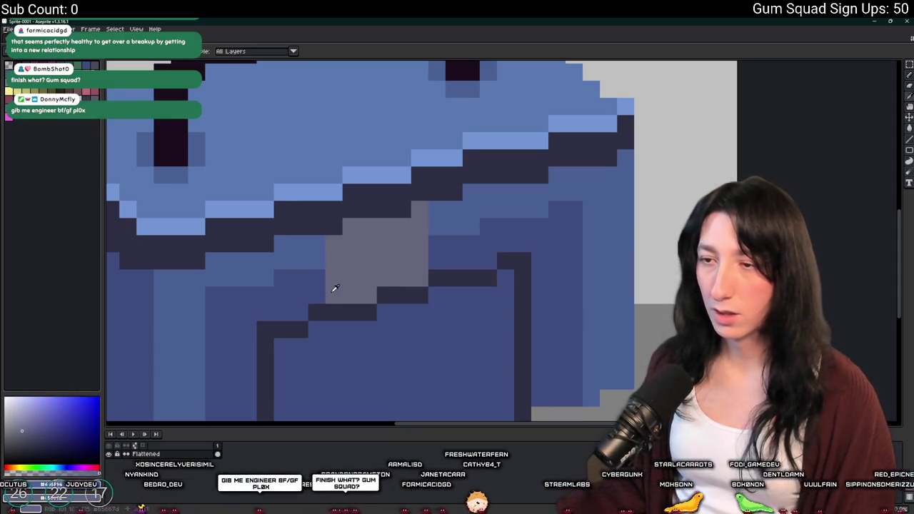
{"action": "left_click", "coordinate": [322, 291]}
{"action": "key", "text": "b"}
{"action": "left_click_drag", "start_coordinate": [333, 279], "coordinate": [333, 294]}
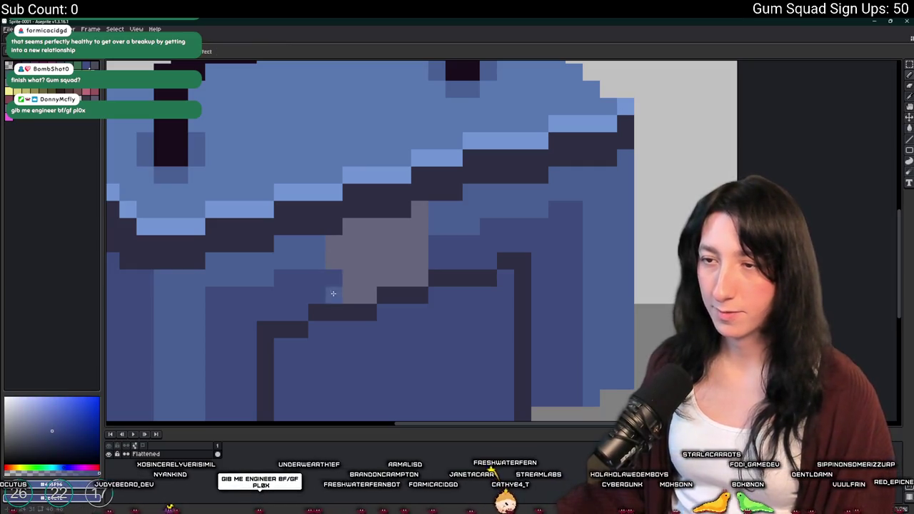
{"action": "scroll", "coordinate": [332, 245], "scroll_direction": "down", "scroll_amount": 3}
{"action": "scroll", "coordinate": [345, 307], "scroll_direction": "down", "scroll_amount": 2}
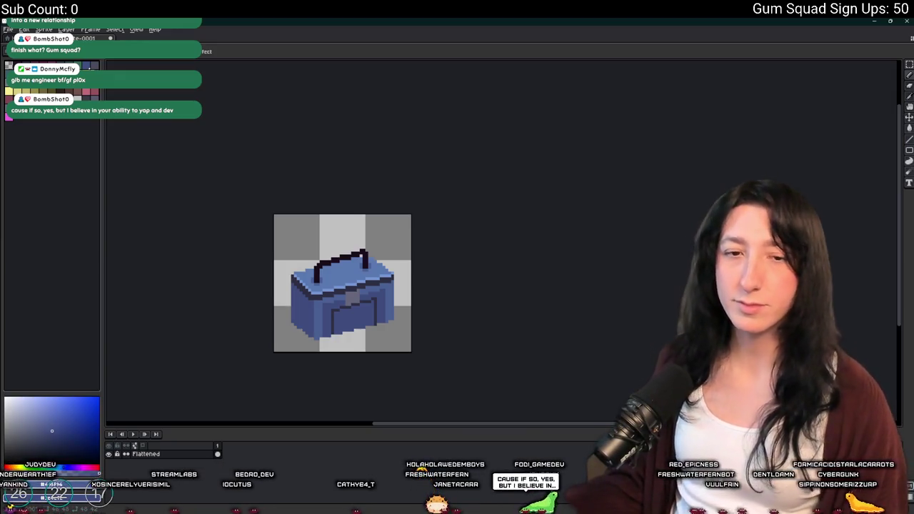
{"action": "scroll", "coordinate": [278, 314], "scroll_direction": "up", "scroll_amount": 1}
{"action": "scroll", "coordinate": [308, 306], "scroll_direction": "up", "scroll_amount": 2}
{"action": "scroll", "coordinate": [353, 299], "scroll_direction": "up", "scroll_amount": 2}
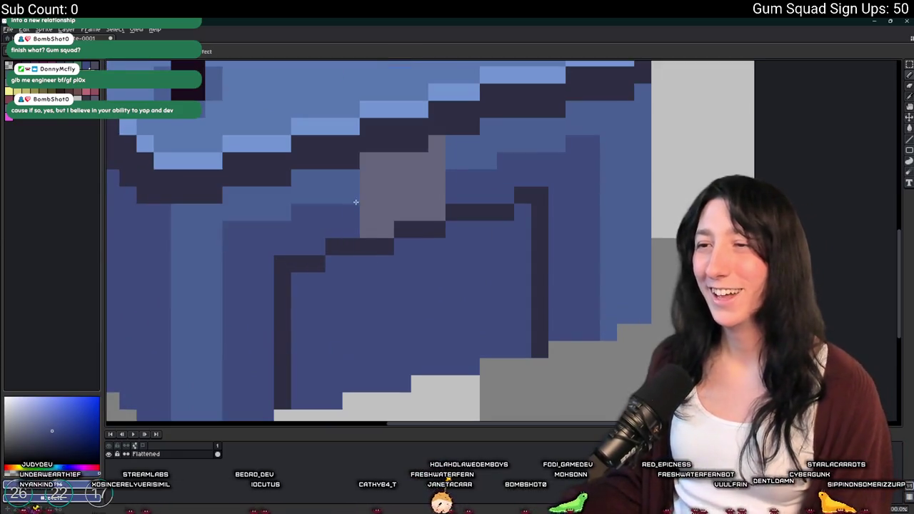
- Extend the dark strip above the lock by one pixel and darken another lock pixel
{"action": "left_click_drag", "start_coordinate": [374, 164], "coordinate": [368, 172]}
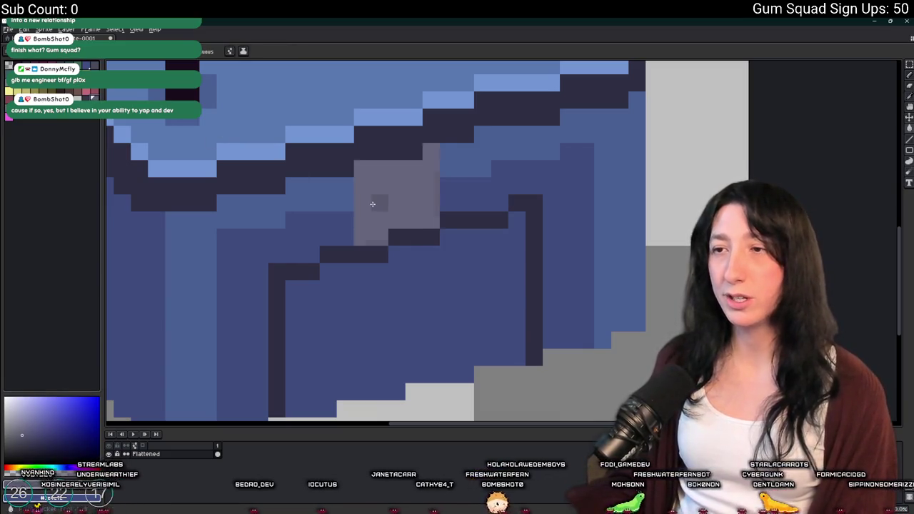
{"action": "scroll", "coordinate": [374, 202], "scroll_direction": "down", "scroll_amount": 4}
{"action": "scroll", "coordinate": [366, 224], "scroll_direction": "down", "scroll_amount": 3}
{"action": "scroll", "coordinate": [369, 185], "scroll_direction": "up", "scroll_amount": 2}
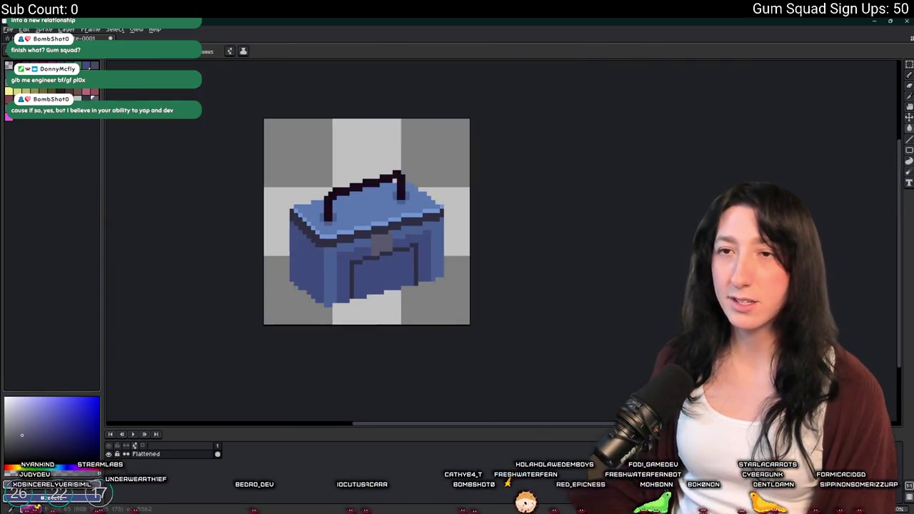
{"action": "scroll", "coordinate": [571, 326], "scroll_direction": "up", "scroll_amount": 3}
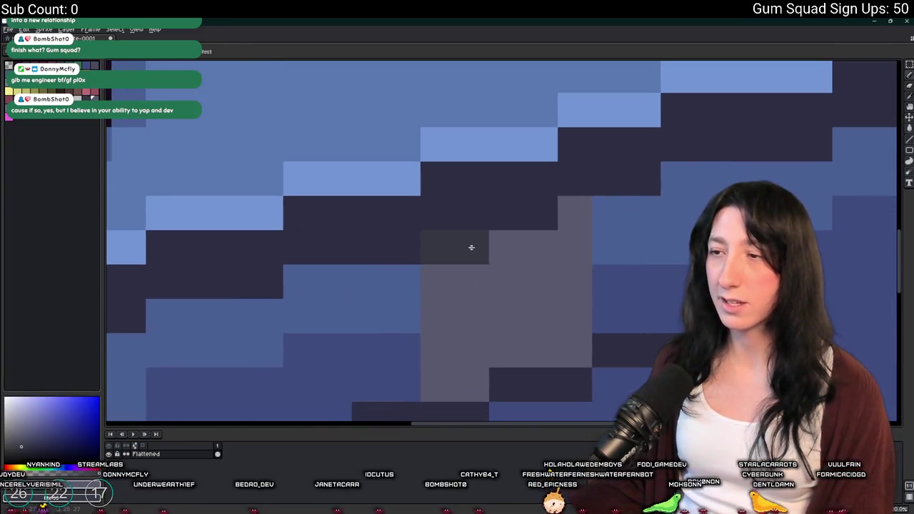
{"action": "left_click_drag", "start_coordinate": [471, 247], "coordinate": [519, 245]}
{"action": "left_click", "coordinate": [560, 217]}
- Draw dark pixels along the lock's left side
{"action": "scroll", "coordinate": [561, 217], "scroll_direction": "down", "scroll_amount": 2}
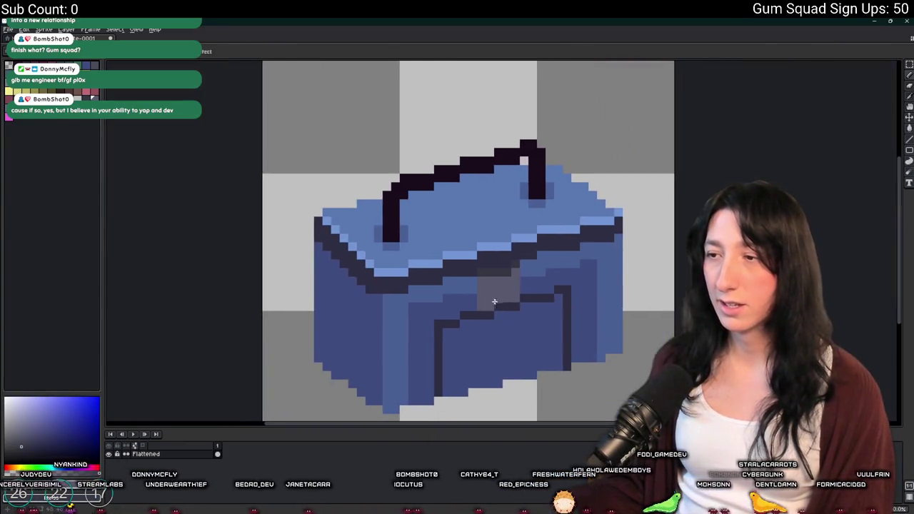
{"action": "scroll", "coordinate": [502, 303], "scroll_direction": "down", "scroll_amount": 2}
{"action": "scroll", "coordinate": [501, 302], "scroll_direction": "up", "scroll_amount": 1}
{"action": "scroll", "coordinate": [497, 297], "scroll_direction": "up", "scroll_amount": 3}
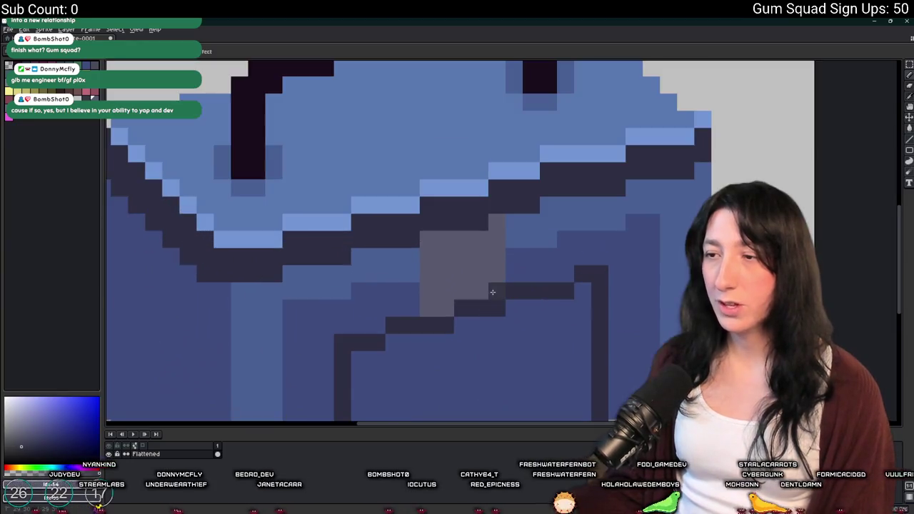
{"action": "scroll", "coordinate": [426, 306], "scroll_direction": "down", "scroll_amount": 3}
{"action": "scroll", "coordinate": [426, 307], "scroll_direction": "down", "scroll_amount": 2}
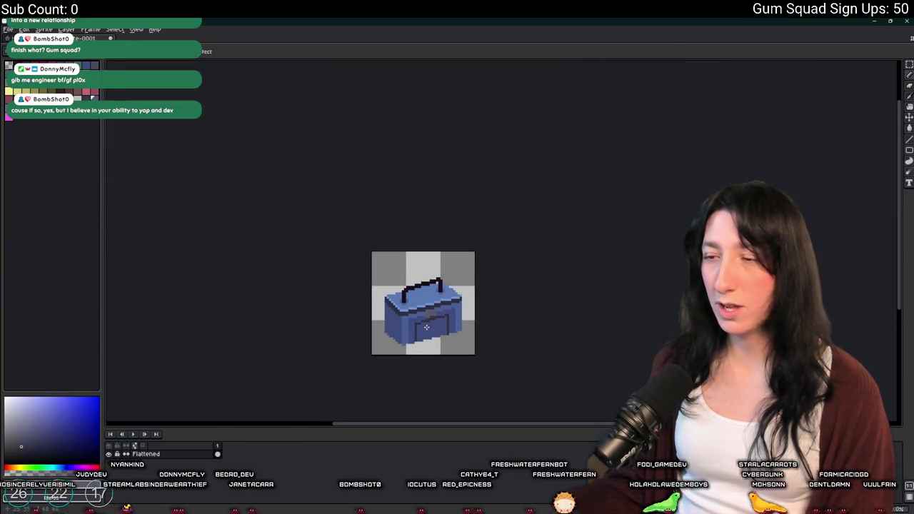
{"action": "scroll", "coordinate": [426, 327], "scroll_direction": "up", "scroll_amount": 1}
{"action": "scroll", "coordinate": [431, 333], "scroll_direction": "up", "scroll_amount": 2}
{"action": "scroll", "coordinate": [429, 298], "scroll_direction": "up", "scroll_amount": 2}
{"action": "left_click", "coordinate": [413, 291]}
{"action": "key", "text": "ctrl+z"}
{"action": "left_click_drag", "start_coordinate": [412, 313], "coordinate": [443, 309]}
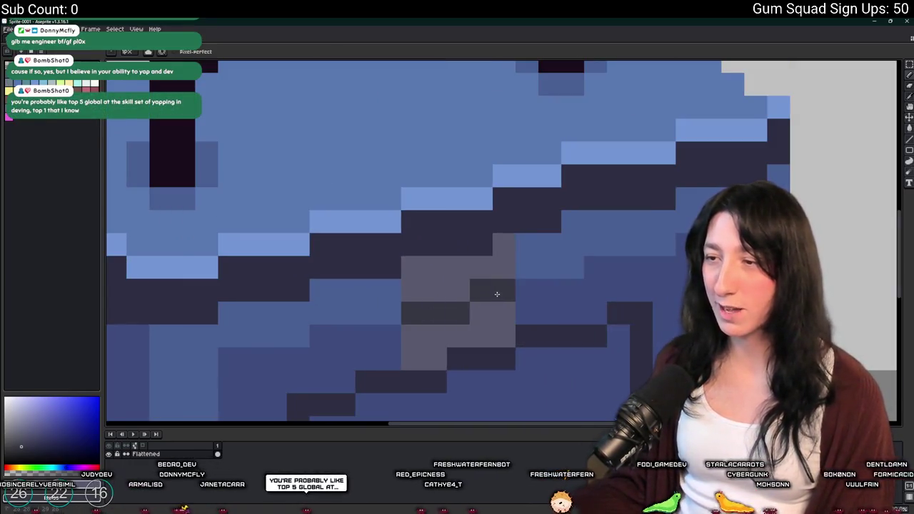
- Paint a lighter grey highlight strip on the lock
{"action": "scroll", "coordinate": [497, 294], "scroll_direction": "down", "scroll_amount": 3}
{"action": "scroll", "coordinate": [464, 314], "scroll_direction": "down", "scroll_amount": 1}
{"action": "scroll", "coordinate": [437, 326], "scroll_direction": "down", "scroll_amount": 2}
{"action": "scroll", "coordinate": [437, 326], "scroll_direction": "up", "scroll_amount": 2}
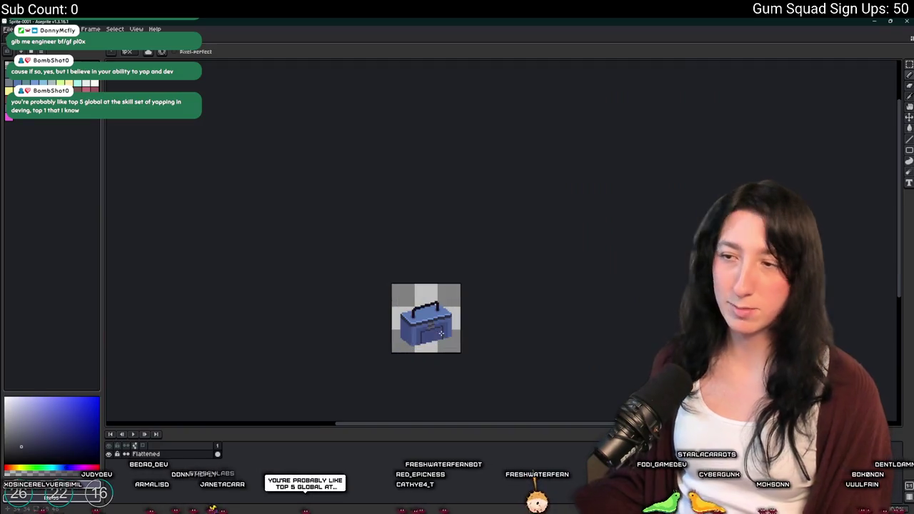
{"action": "scroll", "coordinate": [441, 332], "scroll_direction": "up", "scroll_amount": 1}
{"action": "scroll", "coordinate": [425, 314], "scroll_direction": "up", "scroll_amount": 1}
{"action": "scroll", "coordinate": [400, 289], "scroll_direction": "up", "scroll_amount": 1}
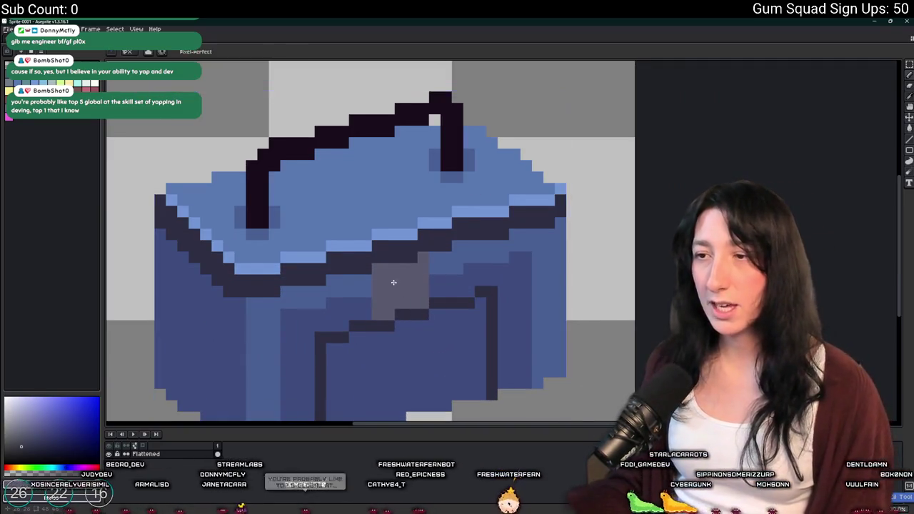
{"action": "left_click_drag", "start_coordinate": [394, 282], "coordinate": [261, 273]}
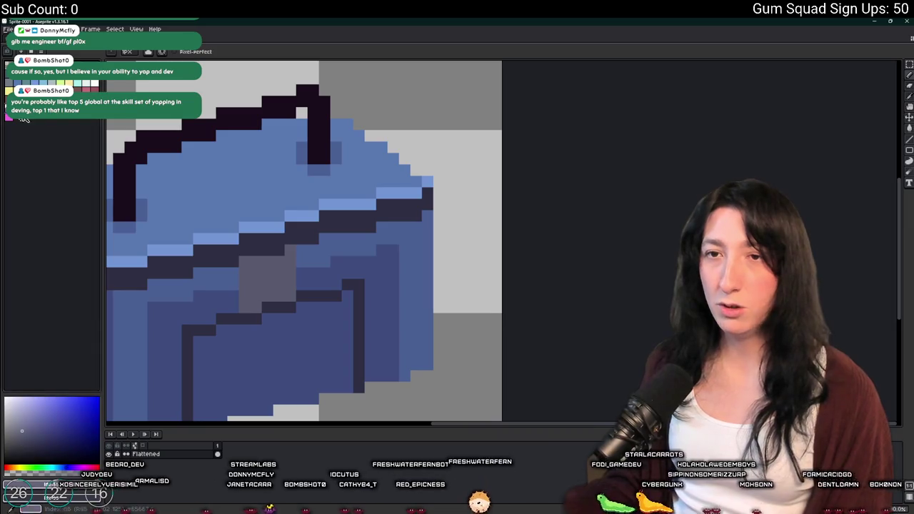
{"action": "scroll", "coordinate": [228, 302], "scroll_direction": "up", "scroll_amount": 2}
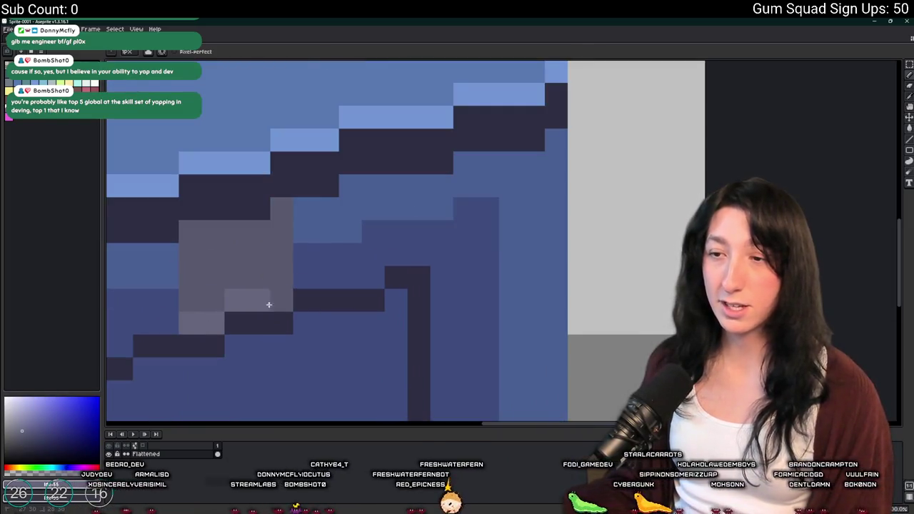
{"action": "left_click_drag", "start_coordinate": [271, 305], "coordinate": [278, 282]}
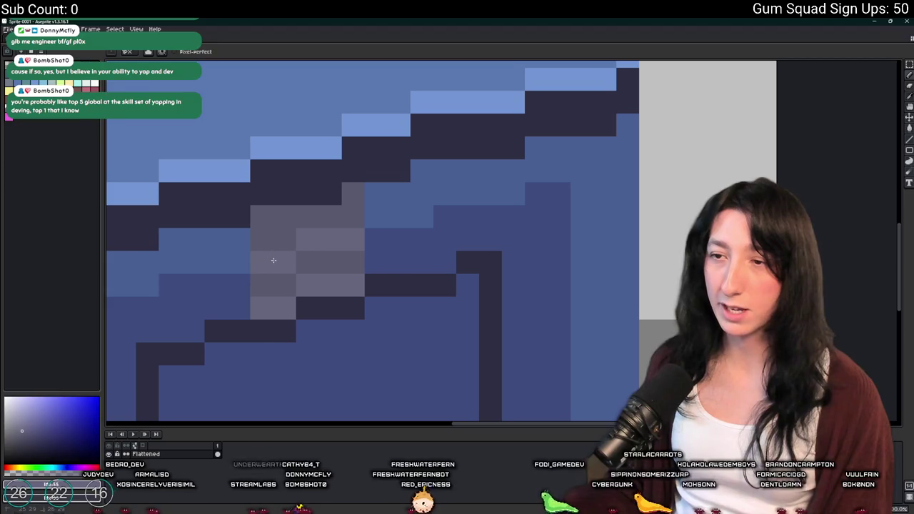
- Redo the light-grey highlight one row higher on the lock
{"action": "scroll", "coordinate": [347, 198], "scroll_direction": "down", "scroll_amount": 2}
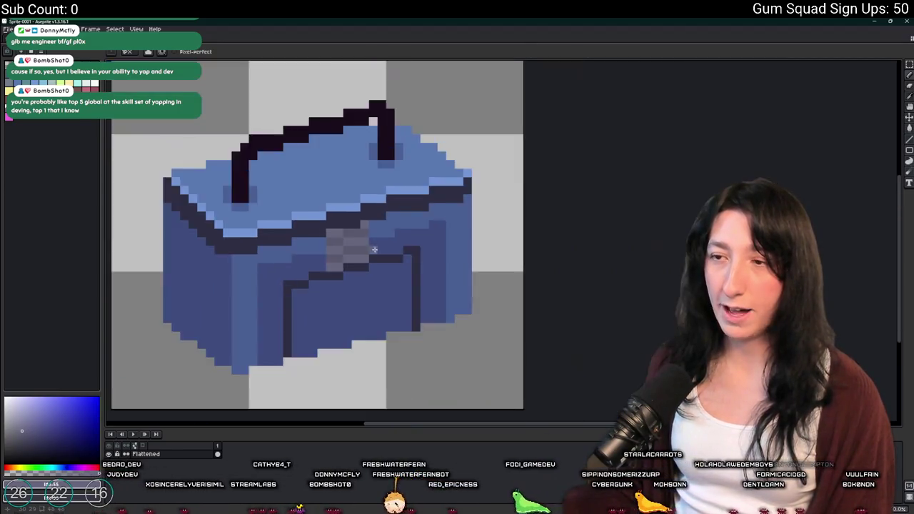
{"action": "scroll", "coordinate": [419, 145], "scroll_direction": "down", "scroll_amount": 4}
{"action": "scroll", "coordinate": [419, 145], "scroll_direction": "down", "scroll_amount": 1}
{"action": "scroll", "coordinate": [418, 145], "scroll_direction": "up", "scroll_amount": 1}
{"action": "scroll", "coordinate": [419, 145], "scroll_direction": "up", "scroll_amount": 1}
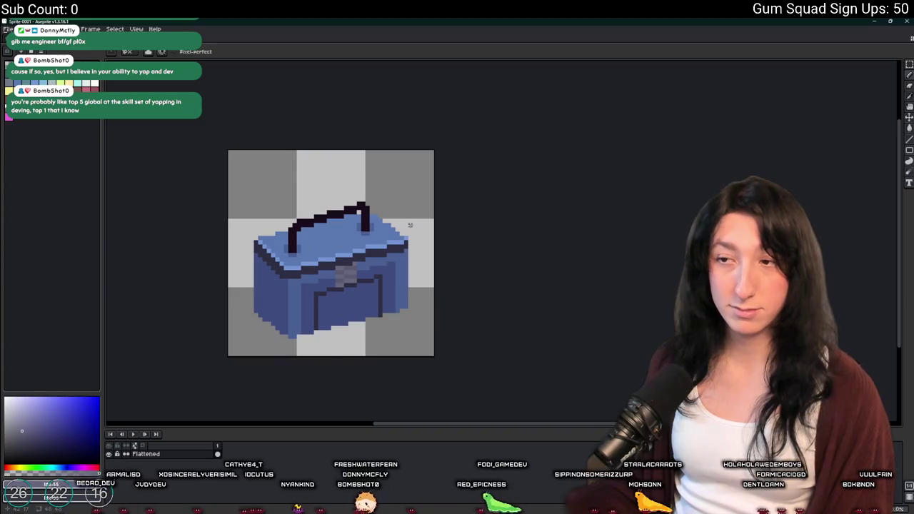
{"action": "key", "text": "ctrl"}
{"action": "scroll", "coordinate": [385, 272], "scroll_direction": "down", "scroll_amount": 3}
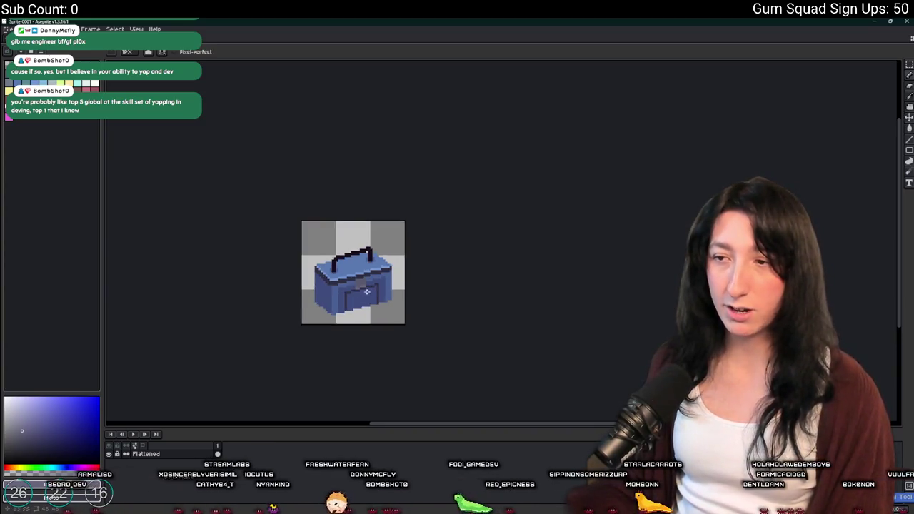
{"action": "scroll", "coordinate": [369, 270], "scroll_direction": "up", "scroll_amount": 7}
{"action": "key", "text": "b"}
{"action": "scroll", "coordinate": [396, 261], "scroll_direction": "up", "scroll_amount": 1}
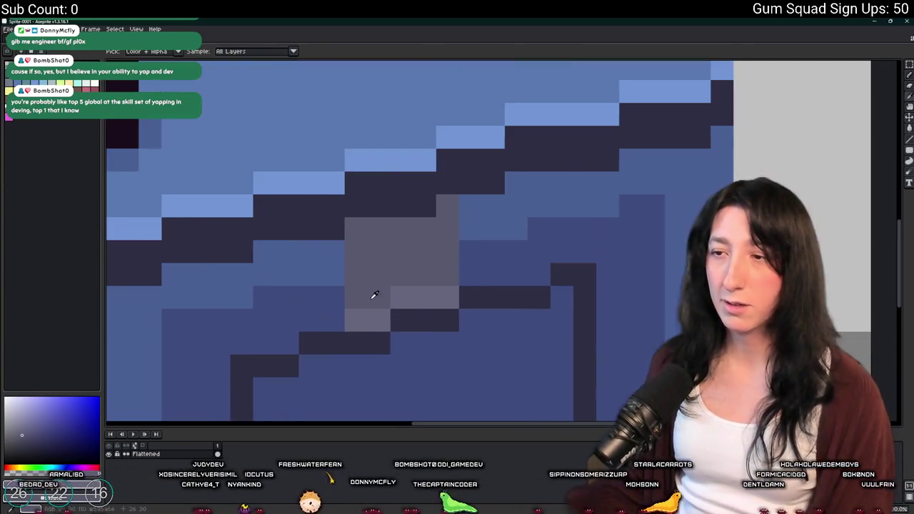
{"action": "key", "text": "ctrl+z"}
{"action": "left_click_drag", "start_coordinate": [446, 275], "coordinate": [356, 291]}
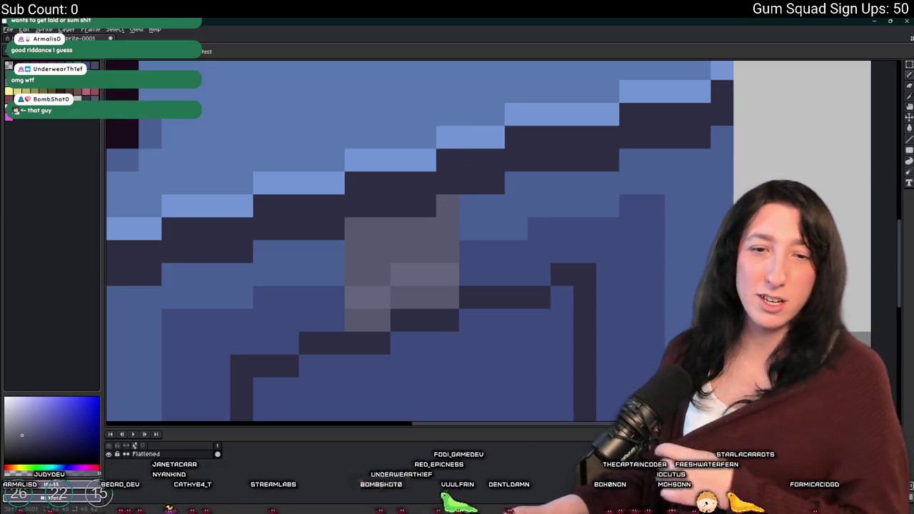
{"action": "left_click", "coordinate": [447, 205]}
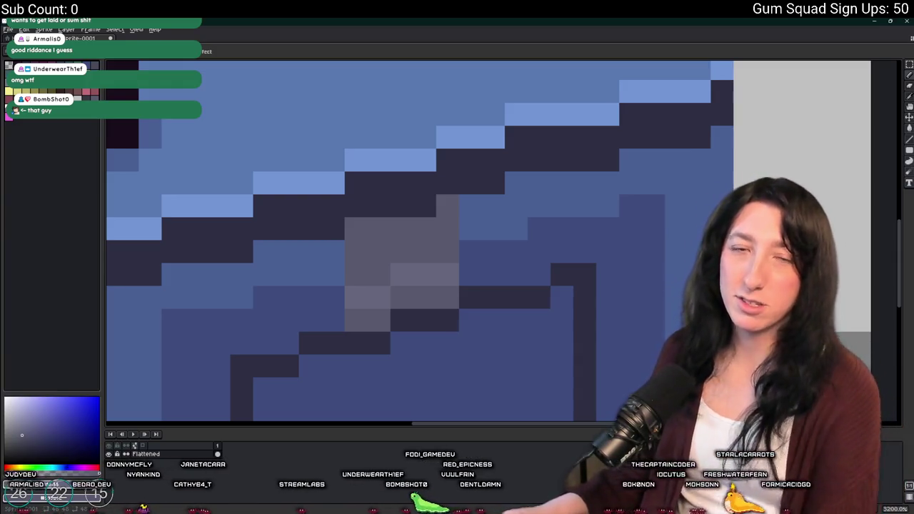
{"action": "scroll", "coordinate": [430, 322], "scroll_direction": "down", "scroll_amount": 5}
{"action": "scroll", "coordinate": [430, 322], "scroll_direction": "down", "scroll_amount": 1}
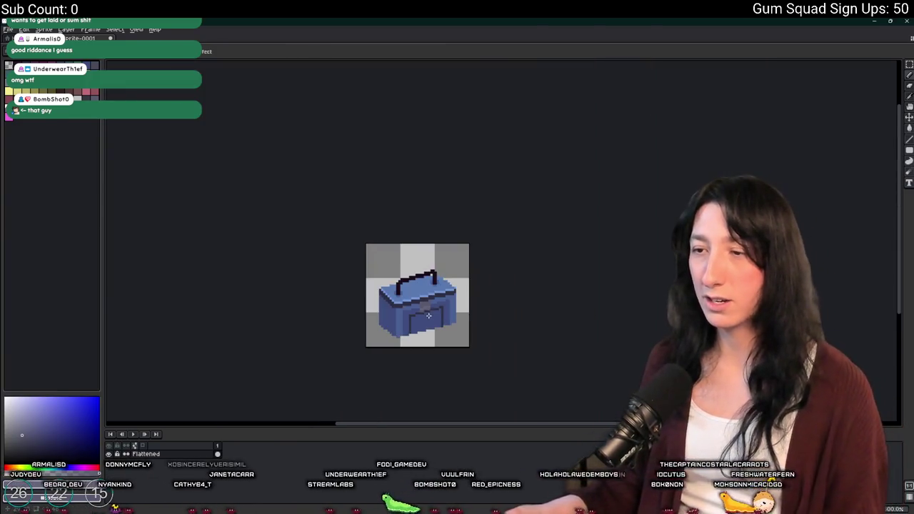
{"action": "scroll", "coordinate": [414, 293], "scroll_direction": "up", "scroll_amount": 3}
{"action": "scroll", "coordinate": [396, 261], "scroll_direction": "up", "scroll_amount": 1}
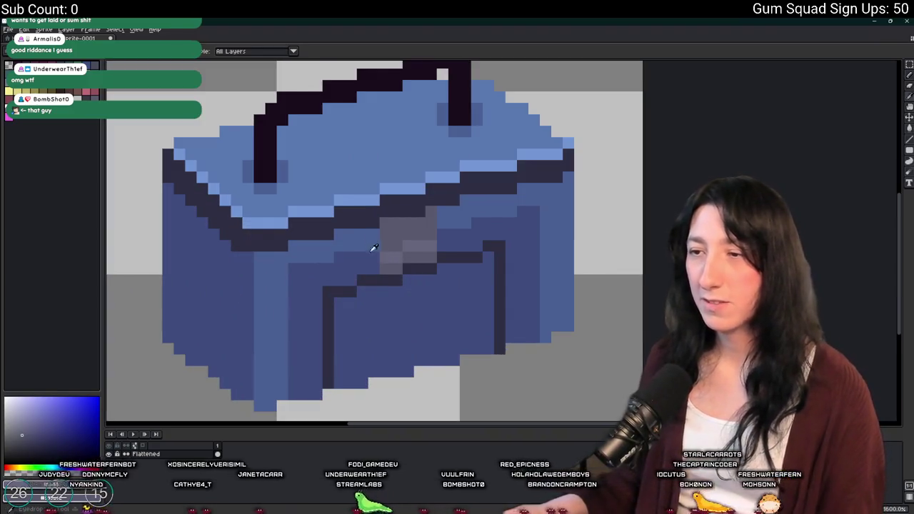
{"action": "left_click", "coordinate": [372, 248]}
{"action": "scroll", "coordinate": [389, 218], "scroll_direction": "up", "scroll_amount": 3}
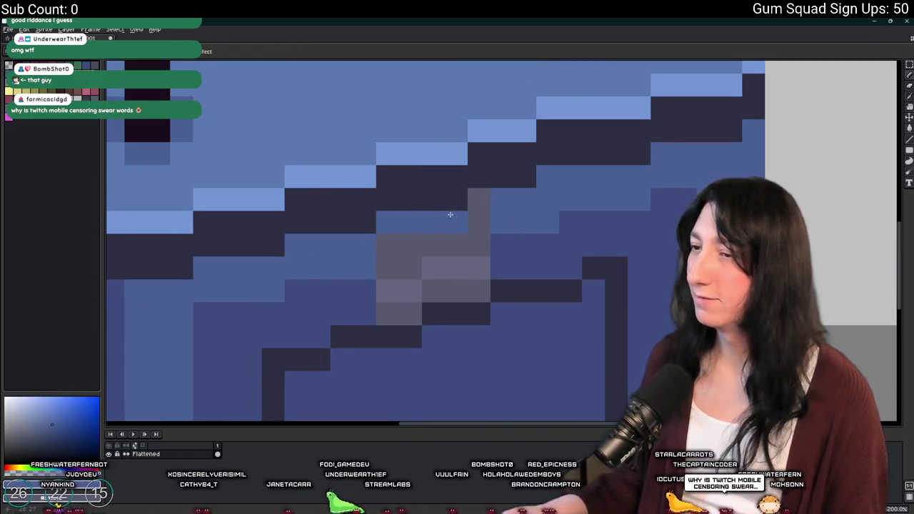
{"action": "scroll", "coordinate": [490, 207], "scroll_direction": "down", "scroll_amount": 5}
{"action": "key", "text": "ctrl+alt+c"}
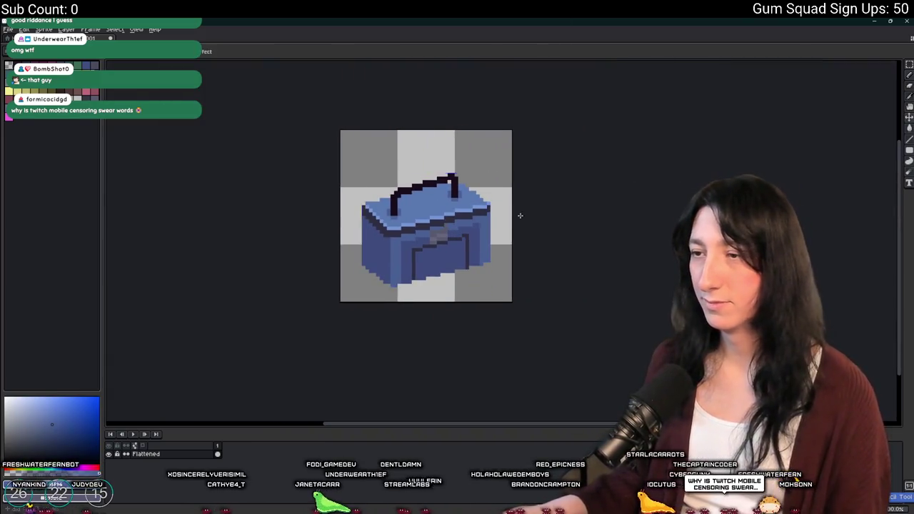
{"action": "key", "text": "Escape"}
{"action": "scroll", "coordinate": [521, 217], "scroll_direction": "down", "scroll_amount": 1}
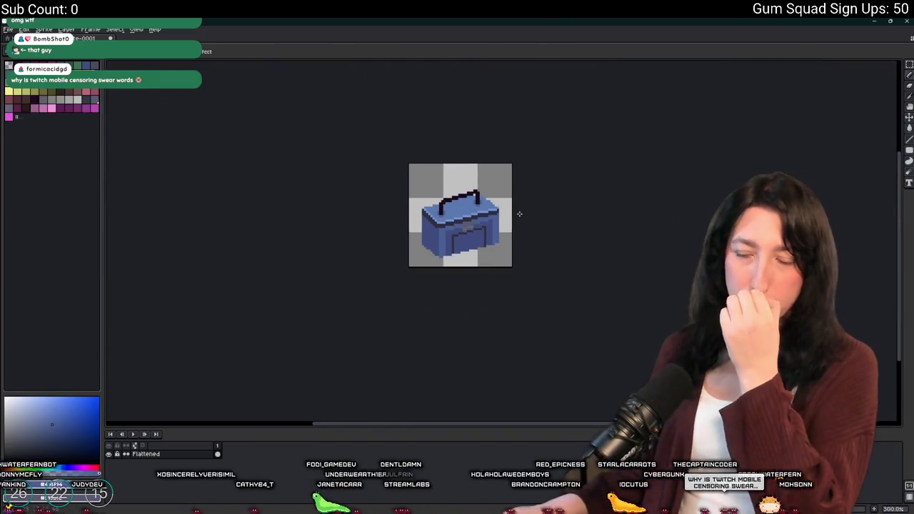
{"action": "scroll", "coordinate": [511, 214], "scroll_direction": "up", "scroll_amount": 2}
{"action": "scroll", "coordinate": [403, 256], "scroll_direction": "up", "scroll_amount": 3}
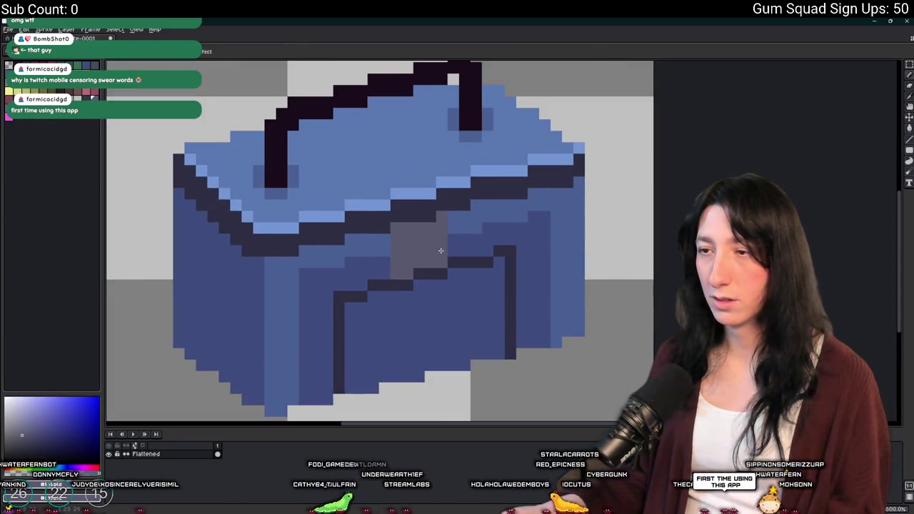
{"action": "scroll", "coordinate": [368, 243], "scroll_direction": "up", "scroll_amount": 2}
{"action": "scroll", "coordinate": [357, 237], "scroll_direction": "up", "scroll_amount": 3}
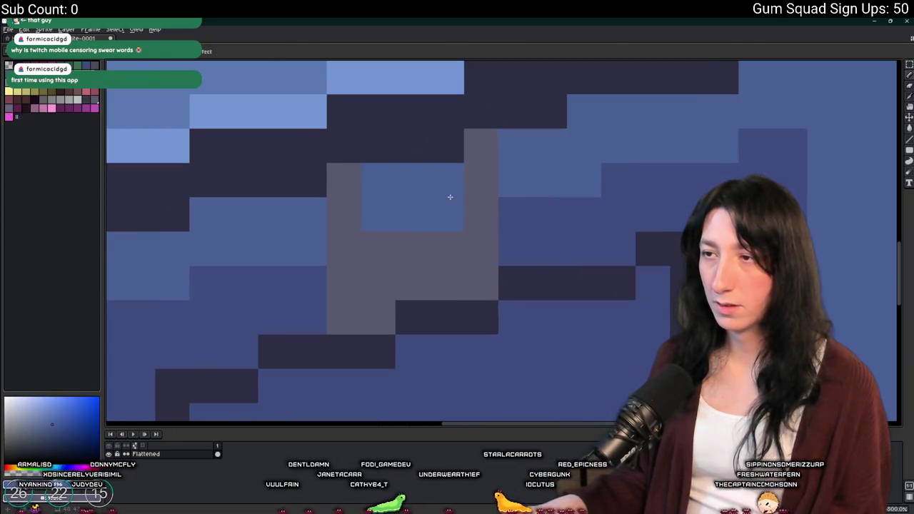
- Sample the toolbox front's blue and paint over the inside of the grey latch
{"action": "left_click", "coordinate": [500, 209]}
{"action": "left_click_drag", "start_coordinate": [446, 246], "coordinate": [375, 246]}
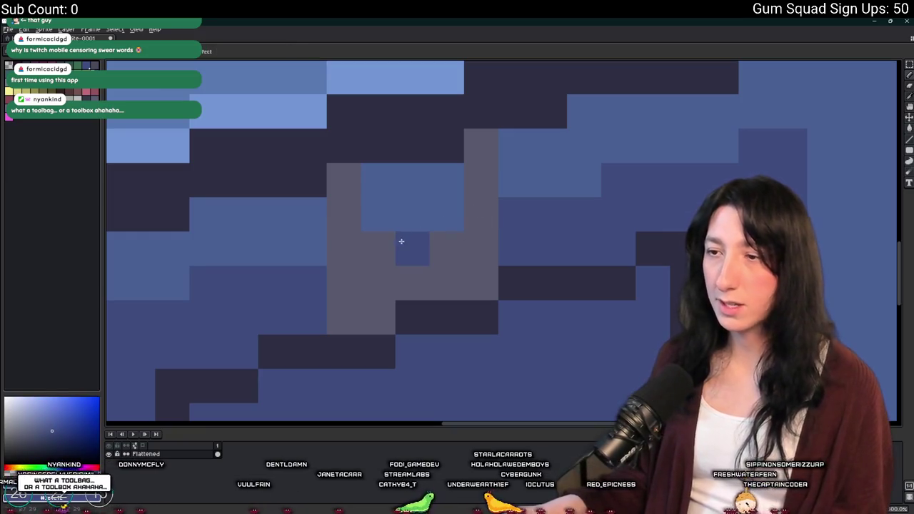
{"action": "scroll", "coordinate": [385, 245], "scroll_direction": "down", "scroll_amount": 1}
{"action": "scroll", "coordinate": [457, 314], "scroll_direction": "down", "scroll_amount": 1}
{"action": "scroll", "coordinate": [457, 313], "scroll_direction": "down", "scroll_amount": 4}
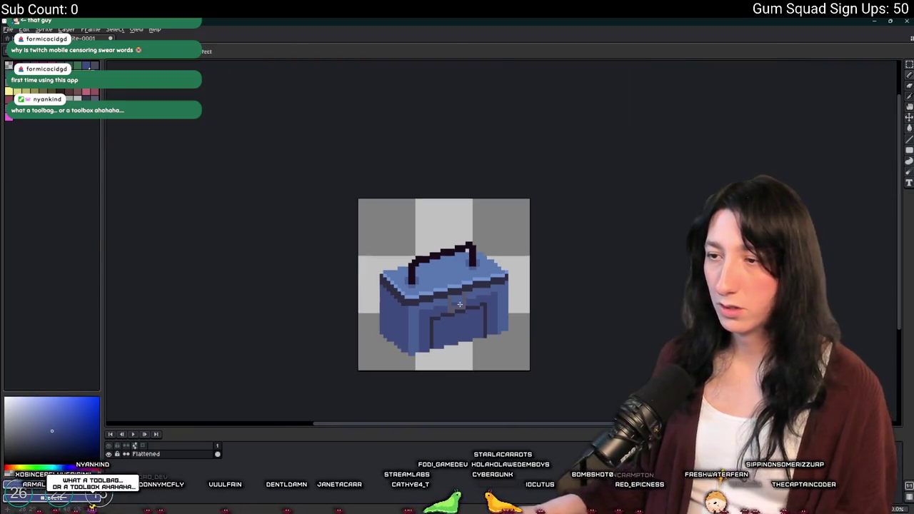
{"action": "scroll", "coordinate": [471, 196], "scroll_direction": "down", "scroll_amount": 1}
{"action": "scroll", "coordinate": [451, 288], "scroll_direction": "up", "scroll_amount": 1}
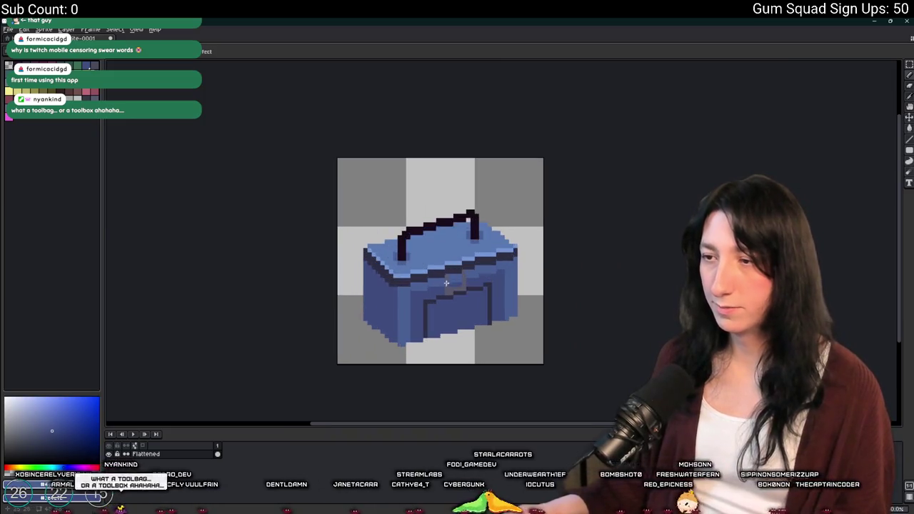
{"action": "scroll", "coordinate": [451, 288], "scroll_direction": "up", "scroll_amount": 2}
{"action": "scroll", "coordinate": [451, 287], "scroll_direction": "up", "scroll_amount": 1}
{"action": "scroll", "coordinate": [508, 316], "scroll_direction": "down", "scroll_amount": 5}
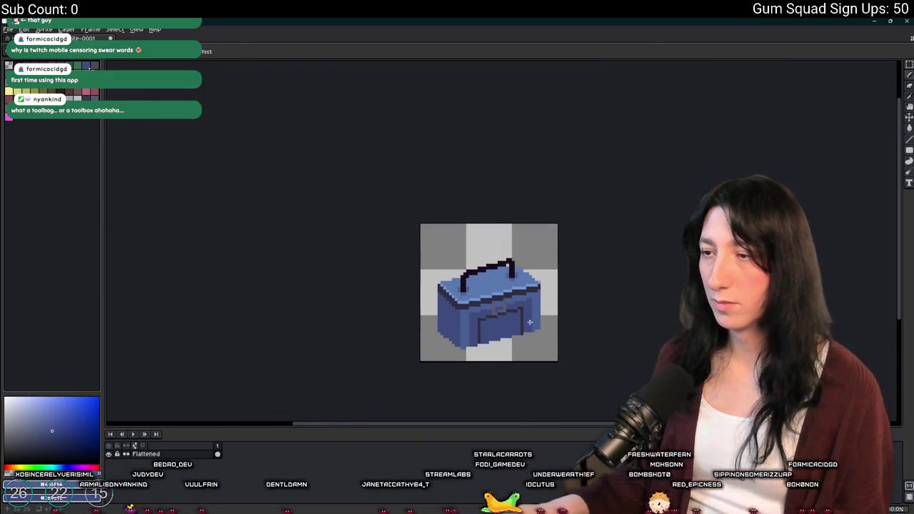
{"action": "scroll", "coordinate": [400, 299], "scroll_direction": "up", "scroll_amount": 1}
{"action": "scroll", "coordinate": [371, 300], "scroll_direction": "down", "scroll_amount": 1}
{"action": "scroll", "coordinate": [356, 305], "scroll_direction": "up", "scroll_amount": 3}
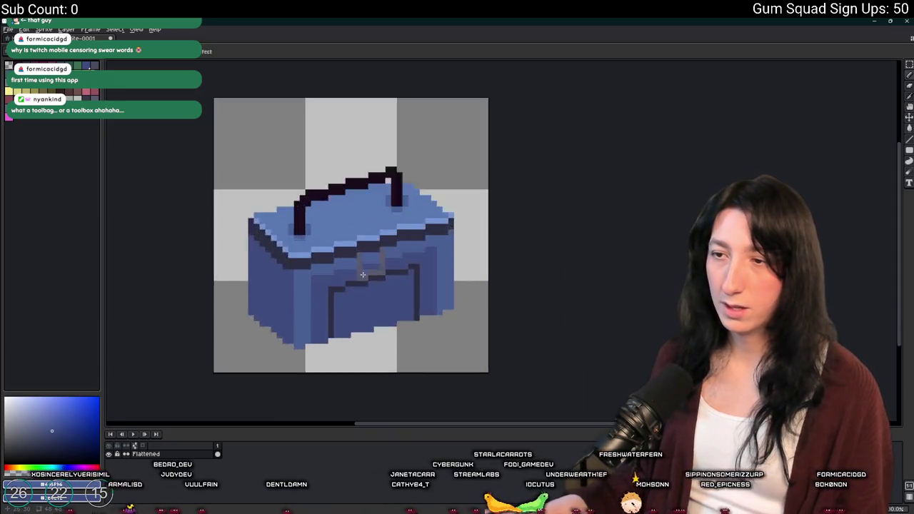
{"action": "scroll", "coordinate": [357, 231], "scroll_direction": "up", "scroll_amount": 3}
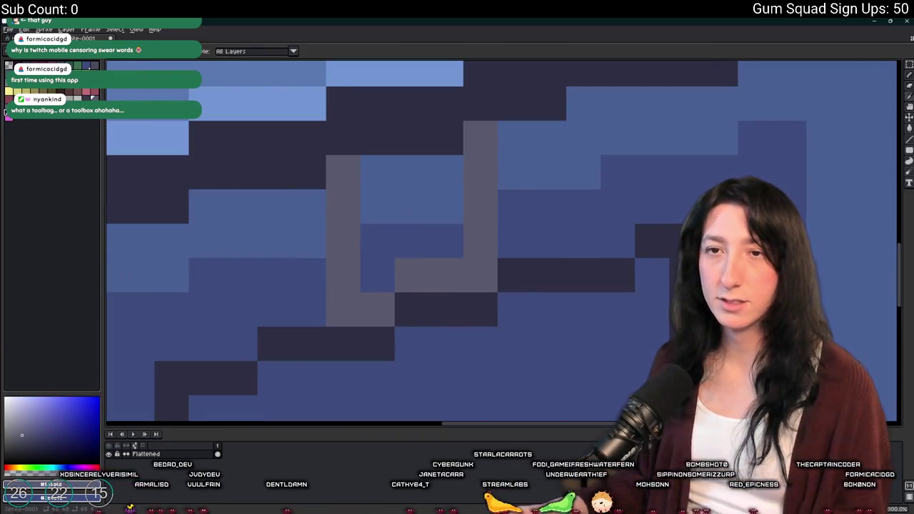
- Add a lighter grey pixel at the corner of the thin L-shaped clasp
{"action": "key", "text": "b"}
{"action": "key", "text": "i"}
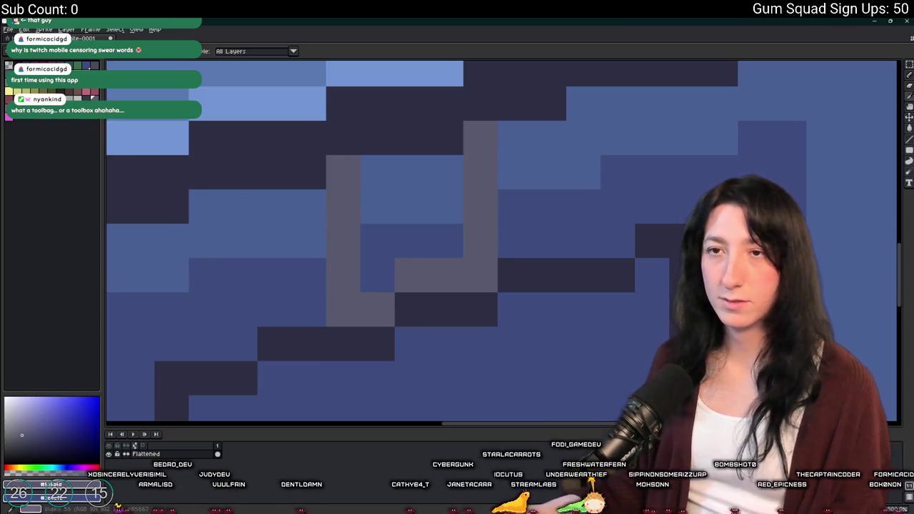
{"action": "key", "text": "b"}
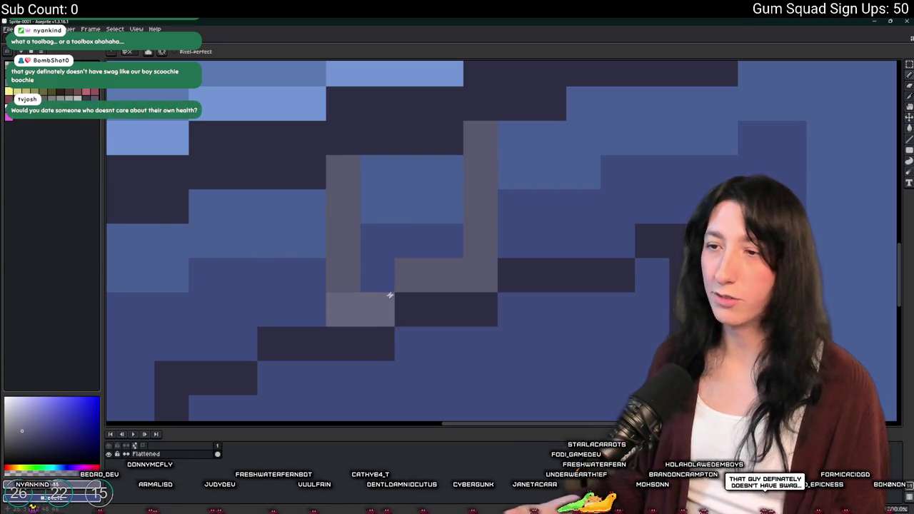
{"action": "left_click_drag", "start_coordinate": [387, 296], "coordinate": [464, 273]}
{"action": "scroll", "coordinate": [471, 286], "scroll_direction": "down", "scroll_amount": 5}
{"action": "scroll", "coordinate": [475, 293], "scroll_direction": "down", "scroll_amount": 3}
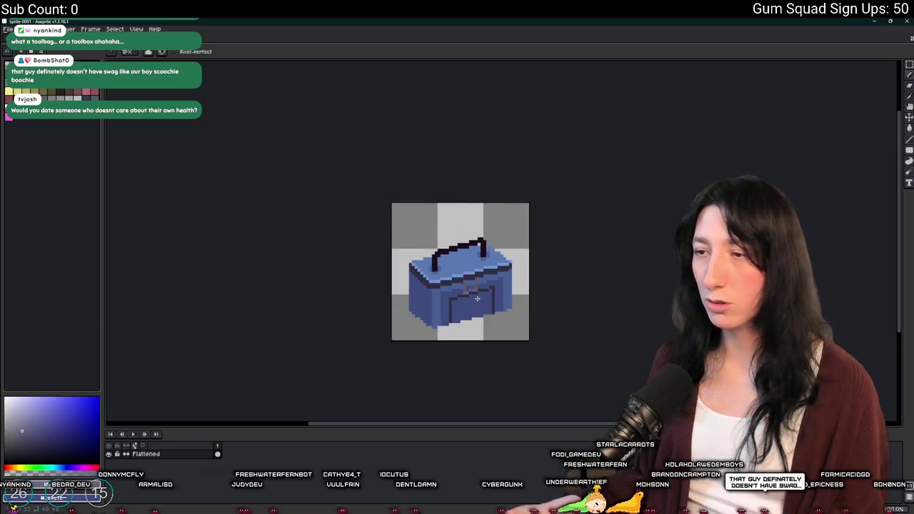
{"action": "scroll", "coordinate": [475, 289], "scroll_direction": "down", "scroll_amount": 1}
{"action": "scroll", "coordinate": [475, 285], "scroll_direction": "up", "scroll_amount": 3}
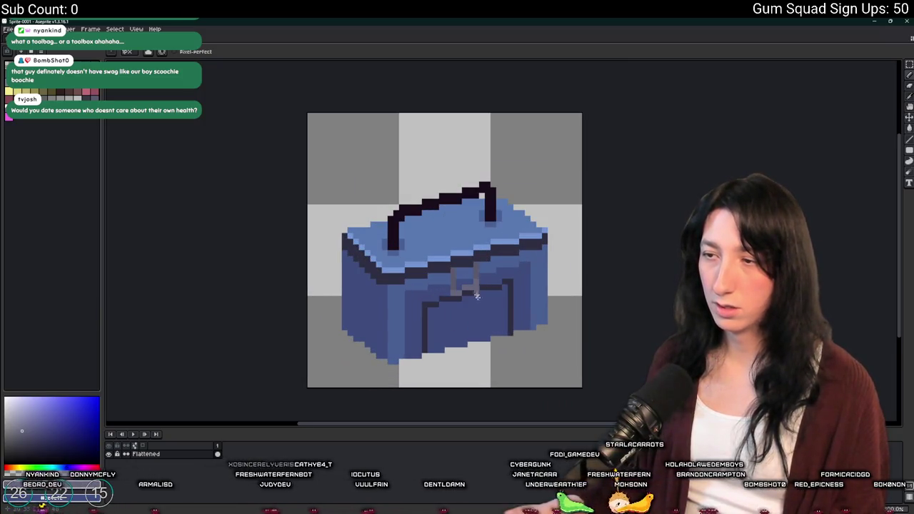
{"action": "scroll", "coordinate": [502, 308], "scroll_direction": "down", "scroll_amount": 4}
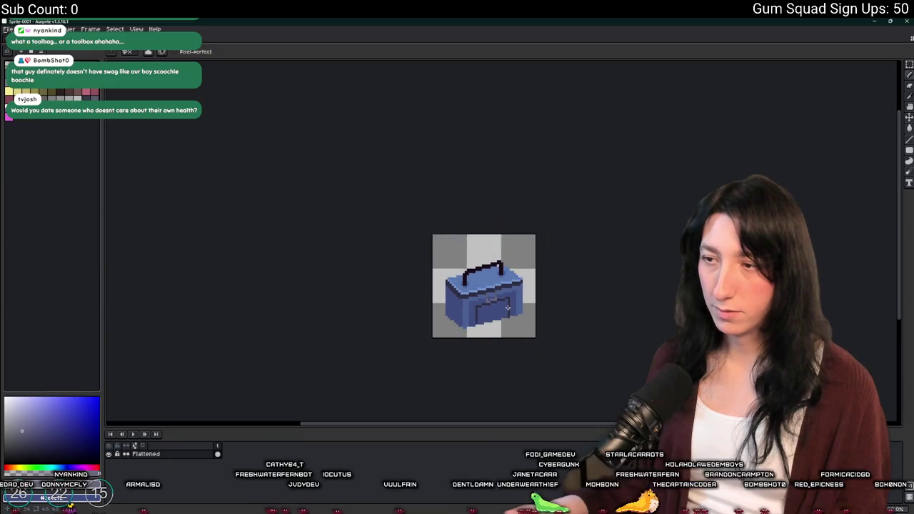
{"action": "scroll", "coordinate": [482, 309], "scroll_direction": "up", "scroll_amount": 2}
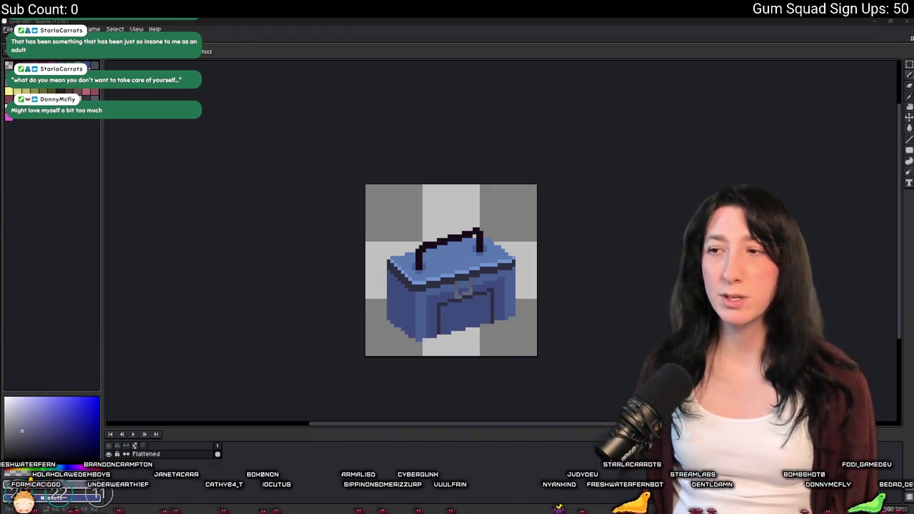
{"action": "scroll", "coordinate": [451, 254], "scroll_direction": "up", "scroll_amount": 1}
{"action": "scroll", "coordinate": [452, 254], "scroll_direction": "up", "scroll_amount": 1}
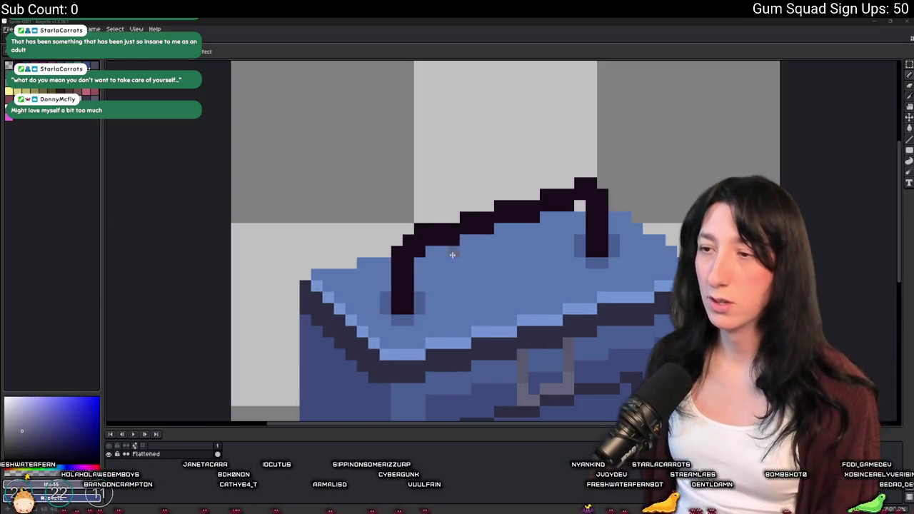
{"action": "scroll", "coordinate": [448, 235], "scroll_direction": "up", "scroll_amount": 1}
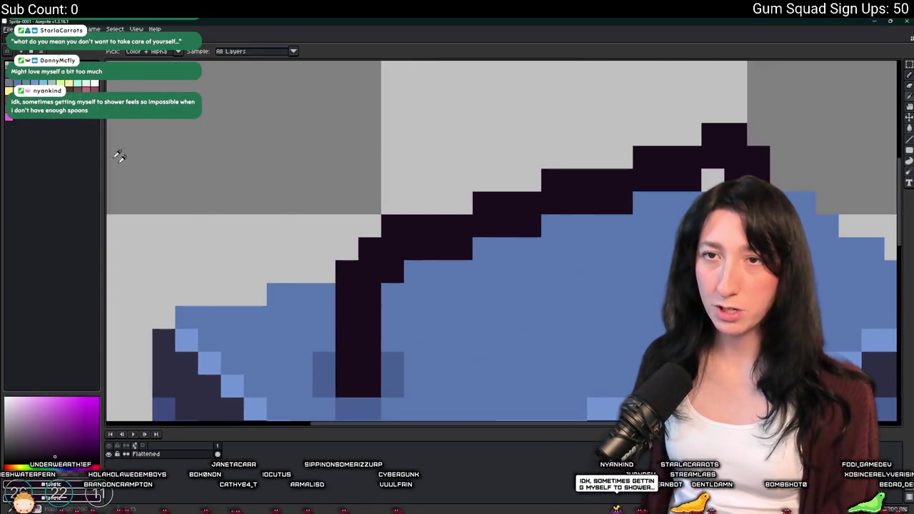
{"action": "left_click", "coordinate": [344, 199], "text": "alt"}
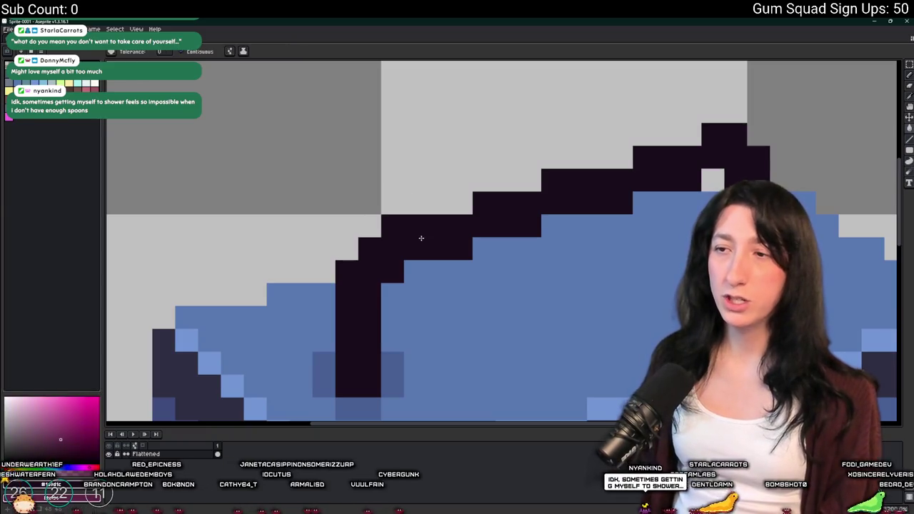
{"action": "scroll", "coordinate": [420, 237], "scroll_direction": "down", "scroll_amount": 2}
{"action": "scroll", "coordinate": [421, 238], "scroll_direction": "down", "scroll_amount": 1}
{"action": "scroll", "coordinate": [421, 238], "scroll_direction": "down", "scroll_amount": 1}
{"action": "scroll", "coordinate": [420, 238], "scroll_direction": "up", "scroll_amount": 3}
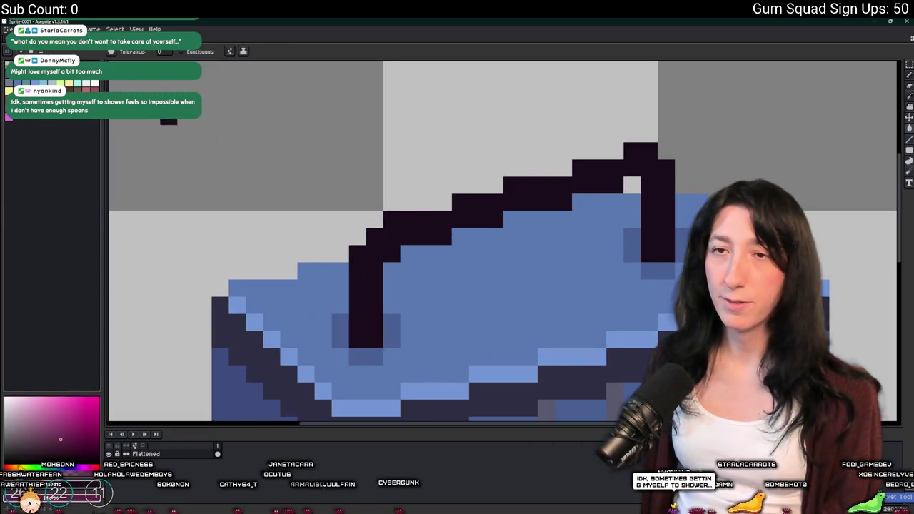
{"action": "scroll", "coordinate": [431, 226], "scroll_direction": "down", "scroll_amount": 3}
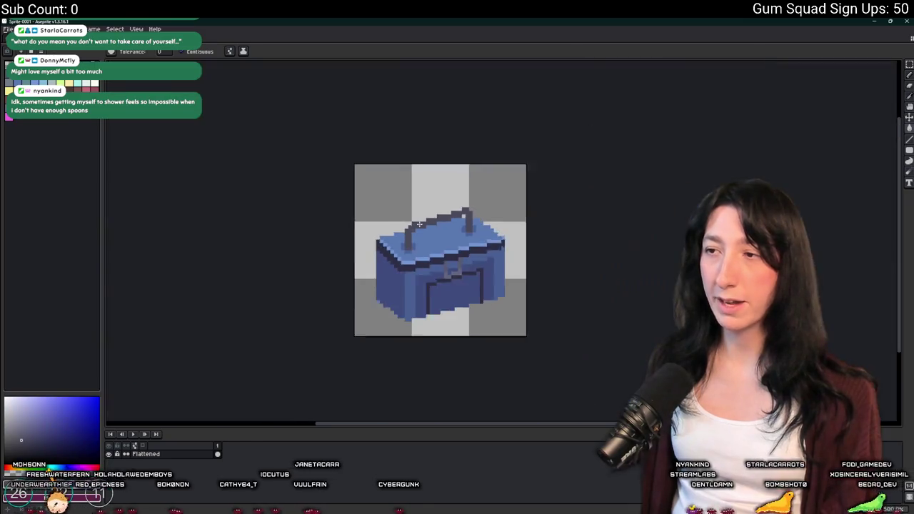
{"action": "scroll", "coordinate": [431, 226], "scroll_direction": "up", "scroll_amount": 1}
{"action": "scroll", "coordinate": [428, 221], "scroll_direction": "up", "scroll_amount": 4}
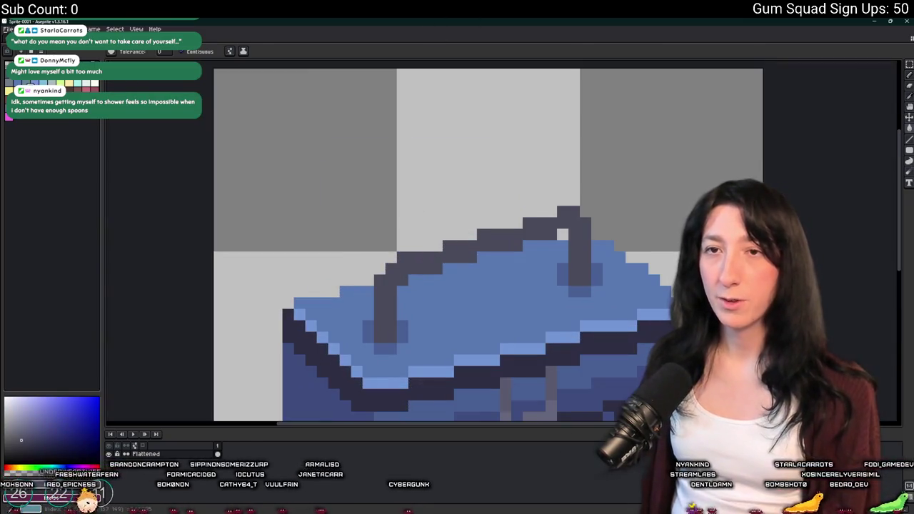
{"action": "key", "text": "b"}
{"action": "scroll", "coordinate": [355, 301], "scroll_direction": "up", "scroll_amount": 2}
{"action": "scroll", "coordinate": [355, 300], "scroll_direction": "down", "scroll_amount": 1}
{"action": "scroll", "coordinate": [354, 301], "scroll_direction": "up", "scroll_amount": 1}
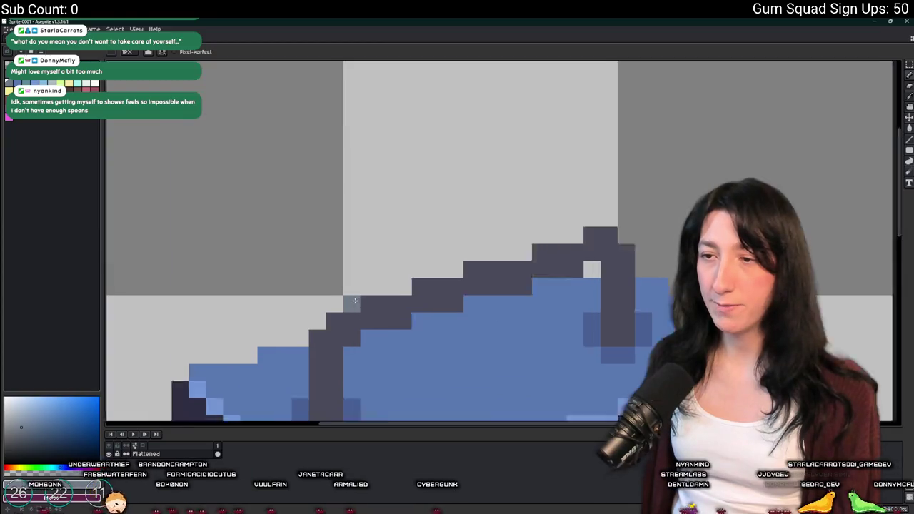
{"action": "scroll", "coordinate": [355, 300], "scroll_direction": "up", "scroll_amount": 1}
{"action": "left_click_drag", "start_coordinate": [357, 304], "coordinate": [400, 304]}
{"action": "key", "text": "ctrl+z"}
{"action": "key", "text": "g"}
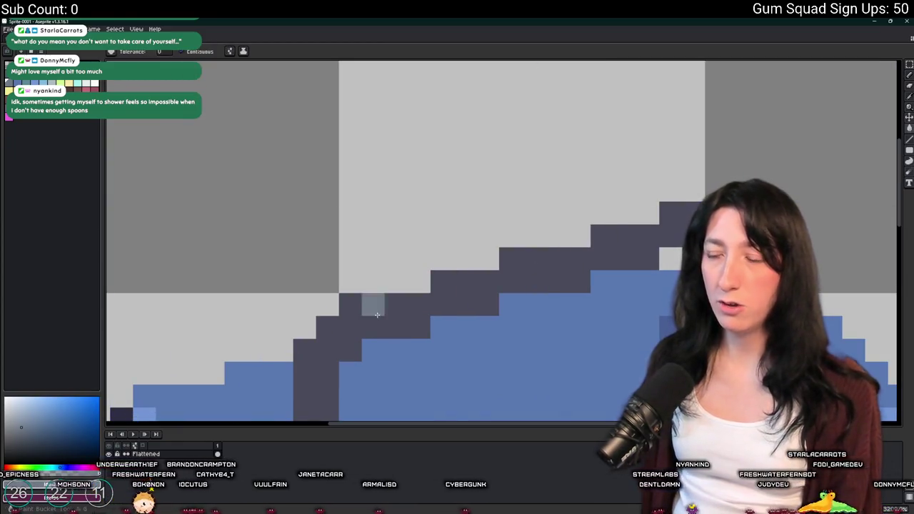
{"action": "scroll", "coordinate": [377, 314], "scroll_direction": "down", "scroll_amount": 4}
{"action": "scroll", "coordinate": [371, 293], "scroll_direction": "down", "scroll_amount": 1}
{"action": "scroll", "coordinate": [371, 284], "scroll_direction": "up", "scroll_amount": 2}
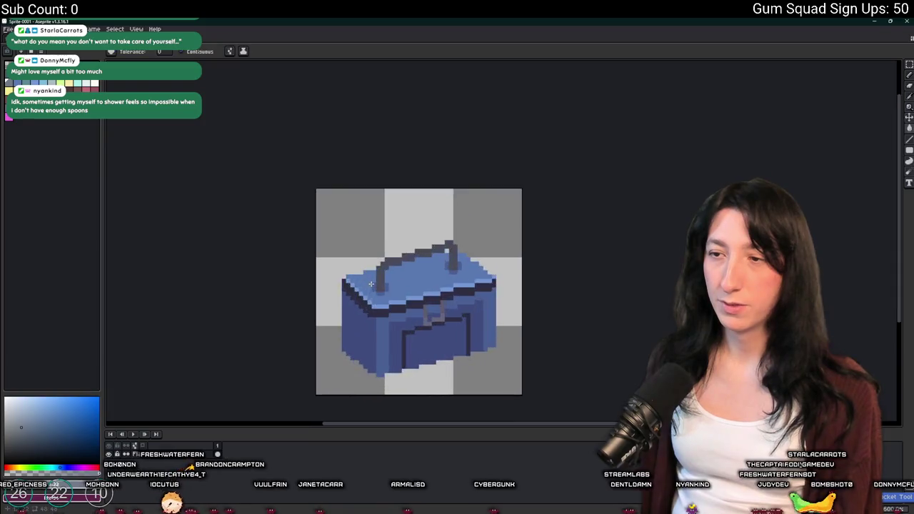
{"action": "scroll", "coordinate": [370, 284], "scroll_direction": "up", "scroll_amount": 4}
{"action": "key", "text": "i"}
{"action": "left_click", "coordinate": [402, 235]}
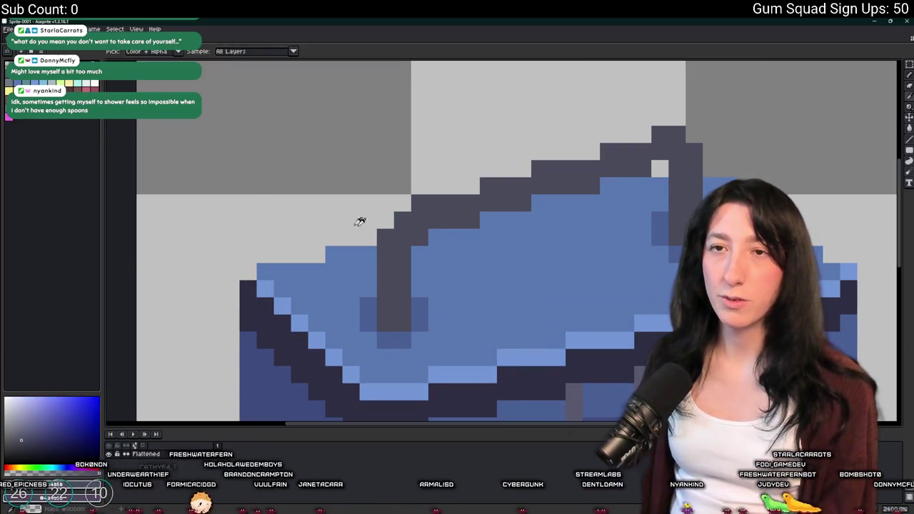
{"action": "left_click", "coordinate": [12, 84]}
{"action": "key", "text": "b"}
{"action": "scroll", "coordinate": [435, 261], "scroll_direction": "up", "scroll_amount": 2}
{"action": "scroll", "coordinate": [364, 259], "scroll_direction": "down", "scroll_amount": 1}
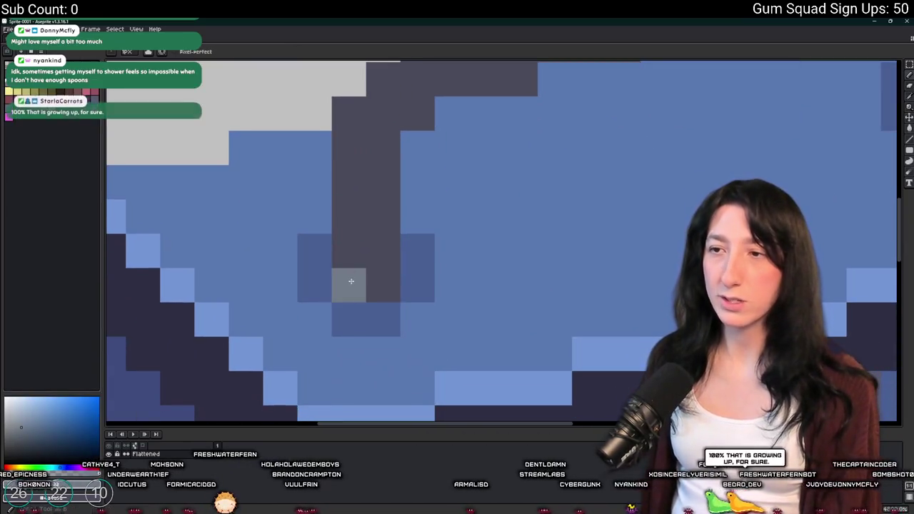
{"action": "left_click_drag", "start_coordinate": [351, 281], "coordinate": [348, 107]}
{"action": "mouse_move", "coordinate": [363, 197]}
{"action": "left_mouse_down"}
{"action": "mouse_move", "coordinate": [493, 138]}
{"action": "mouse_move", "coordinate": [412, 214]}
{"action": "mouse_move", "coordinate": [444, 193]}
{"action": "mouse_move", "coordinate": [642, 143]}
{"action": "mouse_move", "coordinate": [526, 212]}
{"action": "mouse_move", "coordinate": [642, 179]}
{"action": "mouse_move", "coordinate": [701, 146]}
{"action": "left_mouse_up"}
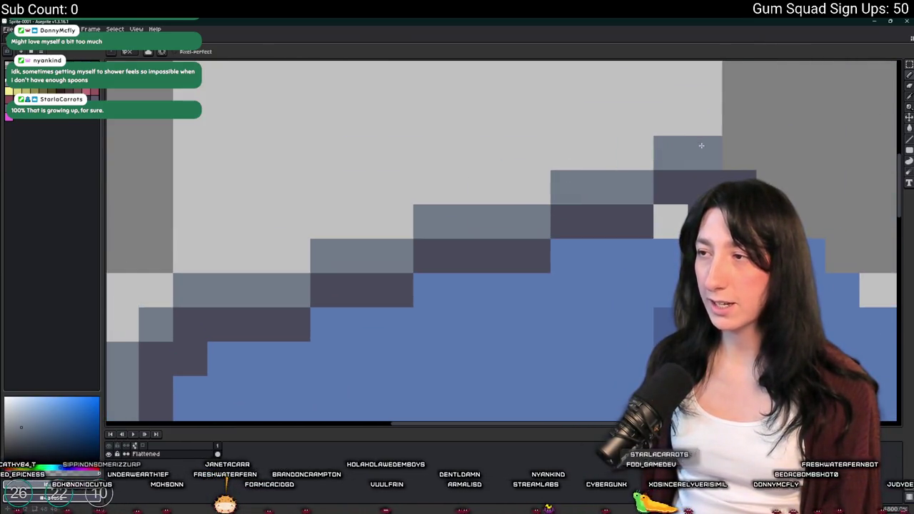
{"action": "scroll", "coordinate": [701, 145], "scroll_direction": "down", "scroll_amount": 4}
{"action": "scroll", "coordinate": [701, 146], "scroll_direction": "down", "scroll_amount": 2}
{"action": "scroll", "coordinate": [527, 207], "scroll_direction": "down", "scroll_amount": 1}
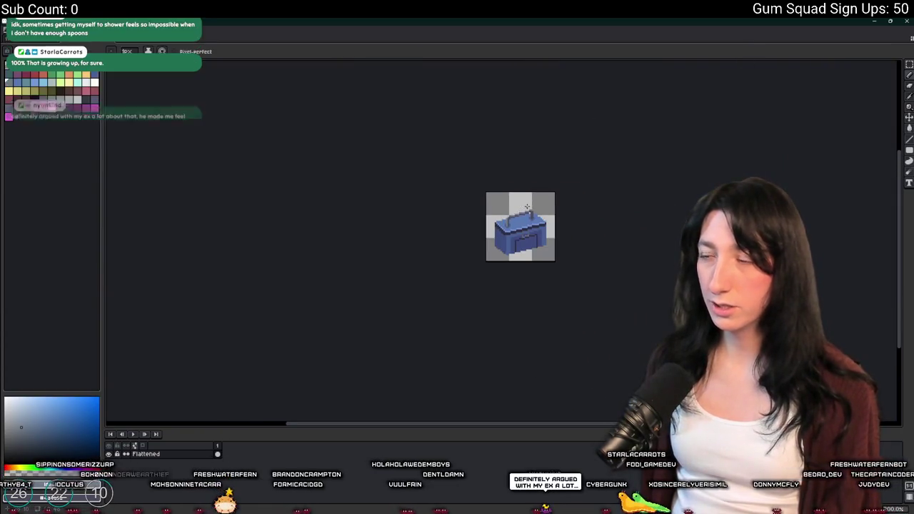
{"action": "scroll", "coordinate": [524, 214], "scroll_direction": "up", "scroll_amount": 1}
{"action": "scroll", "coordinate": [547, 227], "scroll_direction": "up", "scroll_amount": 1}
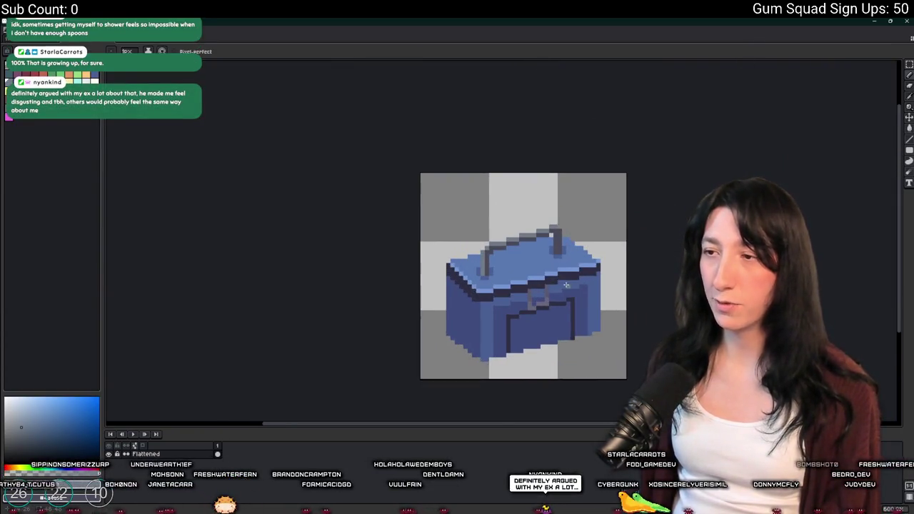
{"action": "scroll", "coordinate": [547, 227], "scroll_direction": "up", "scroll_amount": 1}
{"action": "scroll", "coordinate": [591, 186], "scroll_direction": "up", "scroll_amount": 2}
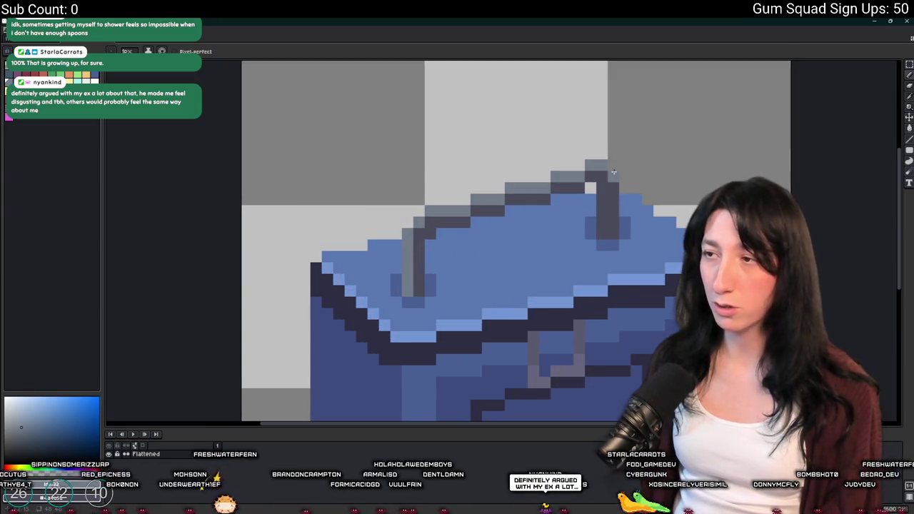
{"action": "scroll", "coordinate": [614, 172], "scroll_direction": "down", "scroll_amount": 1}
{"action": "scroll", "coordinate": [621, 214], "scroll_direction": "down", "scroll_amount": 2}
{"action": "scroll", "coordinate": [633, 234], "scroll_direction": "up", "scroll_amount": 4}
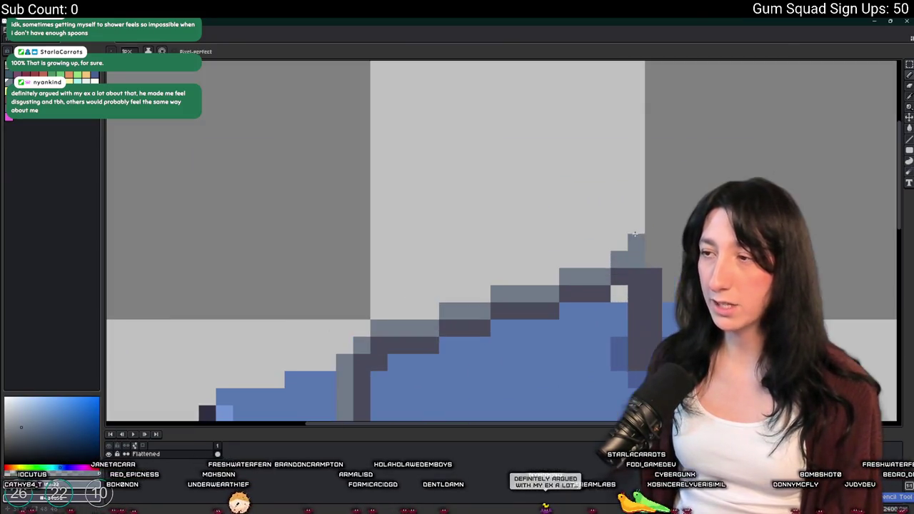
{"action": "scroll", "coordinate": [634, 234], "scroll_direction": "down", "scroll_amount": 1}
{"action": "scroll", "coordinate": [634, 234], "scroll_direction": "down", "scroll_amount": 3}
{"action": "scroll", "coordinate": [634, 234], "scroll_direction": "down", "scroll_amount": 1}
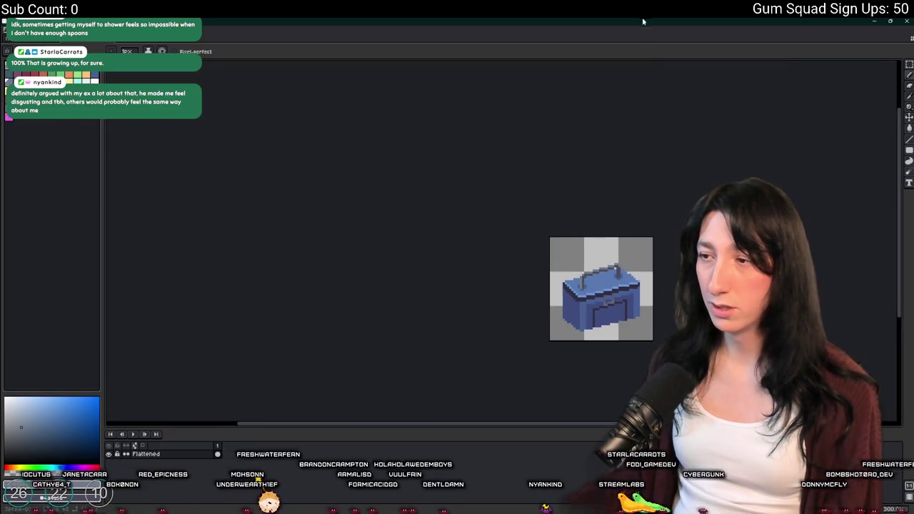
{"action": "scroll", "coordinate": [575, 210], "scroll_direction": "down", "scroll_amount": 1}
{"action": "scroll", "coordinate": [574, 127], "scroll_direction": "down", "scroll_amount": 1}
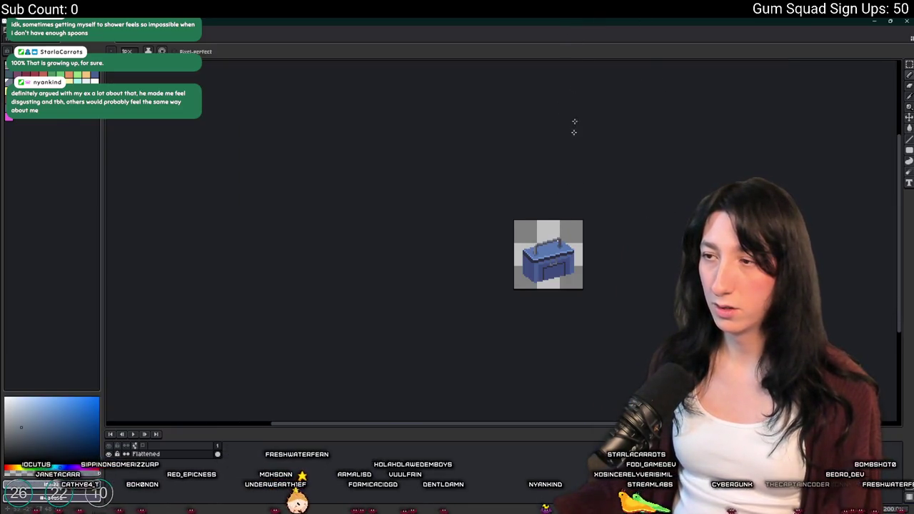
{"action": "left_click_drag", "start_coordinate": [541, 305], "coordinate": [482, 278]}
{"action": "scroll", "coordinate": [484, 250], "scroll_direction": "up", "scroll_amount": 2}
{"action": "scroll", "coordinate": [479, 202], "scroll_direction": "up", "scroll_amount": 1}
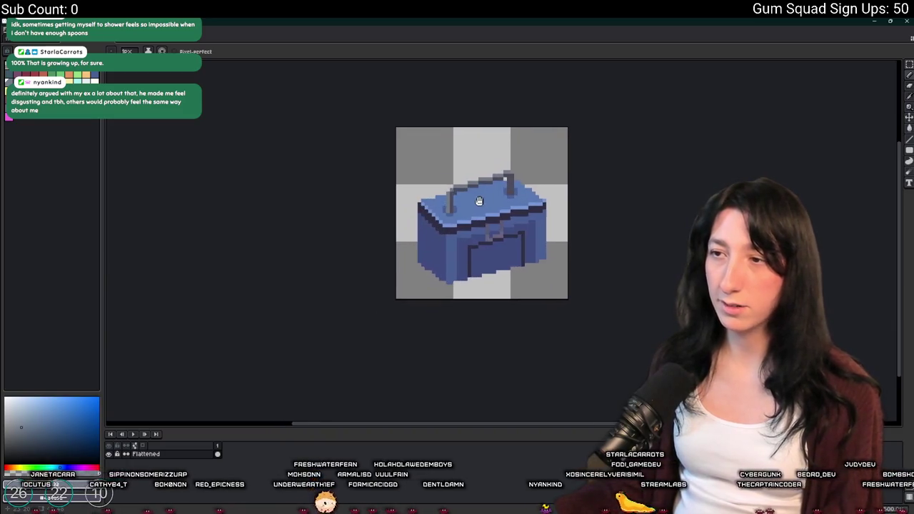
- Sample the dark navy outline colour and draw a dark line on the toolbox's left front
{"action": "left_click_drag", "start_coordinate": [479, 202], "coordinate": [438, 225]}
{"action": "scroll", "coordinate": [382, 302], "scroll_direction": "up", "scroll_amount": 2}
{"action": "scroll", "coordinate": [312, 240], "scroll_direction": "up", "scroll_amount": 2}
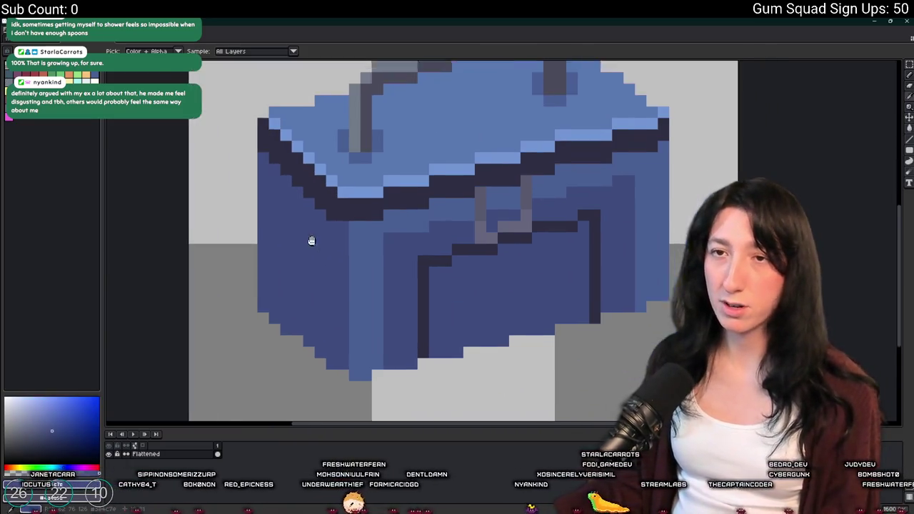
{"action": "scroll", "coordinate": [311, 241], "scroll_direction": "down", "scroll_amount": 2}
{"action": "scroll", "coordinate": [430, 245], "scroll_direction": "up", "scroll_amount": 2}
{"action": "left_click", "coordinate": [460, 249]}
{"action": "key", "text": "b"}
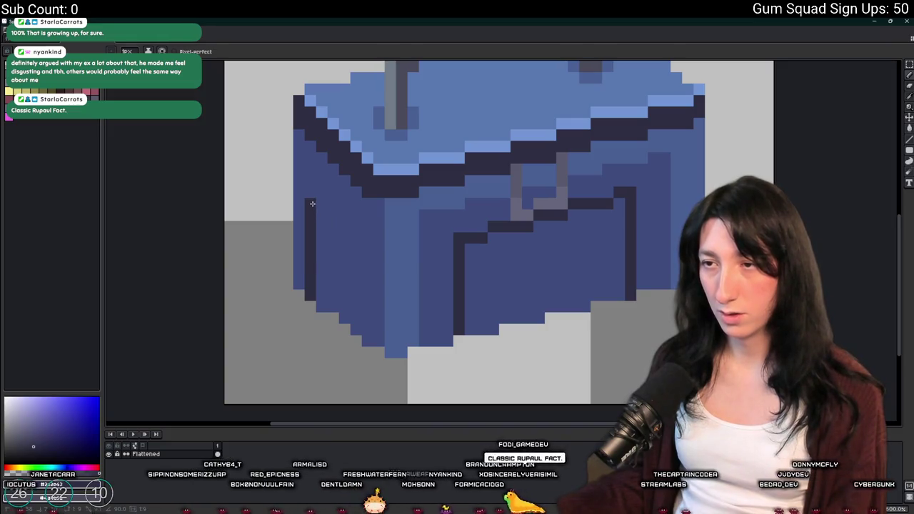
{"action": "left_click_drag", "start_coordinate": [312, 204], "coordinate": [368, 229]}
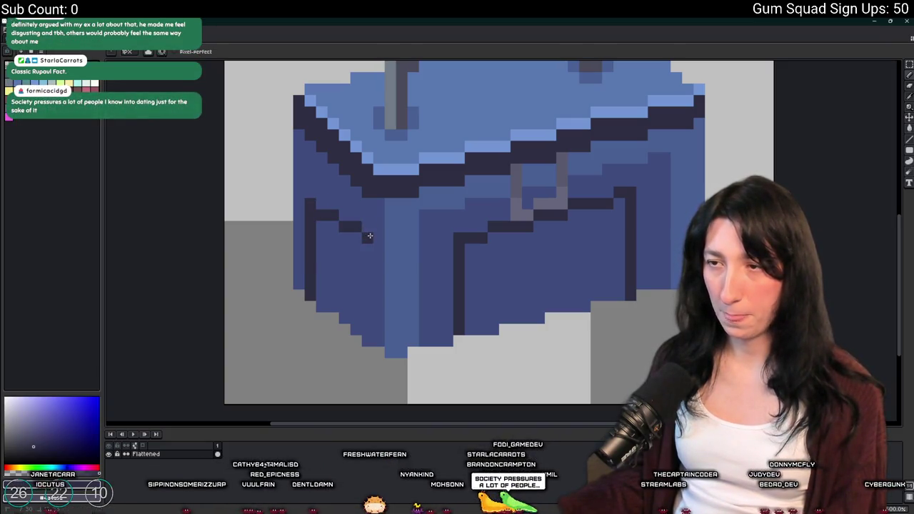
- Redraw the dark line as a stepped diagonal down the lower-left front panel
{"action": "scroll", "coordinate": [361, 279], "scroll_direction": "down", "scroll_amount": 5}
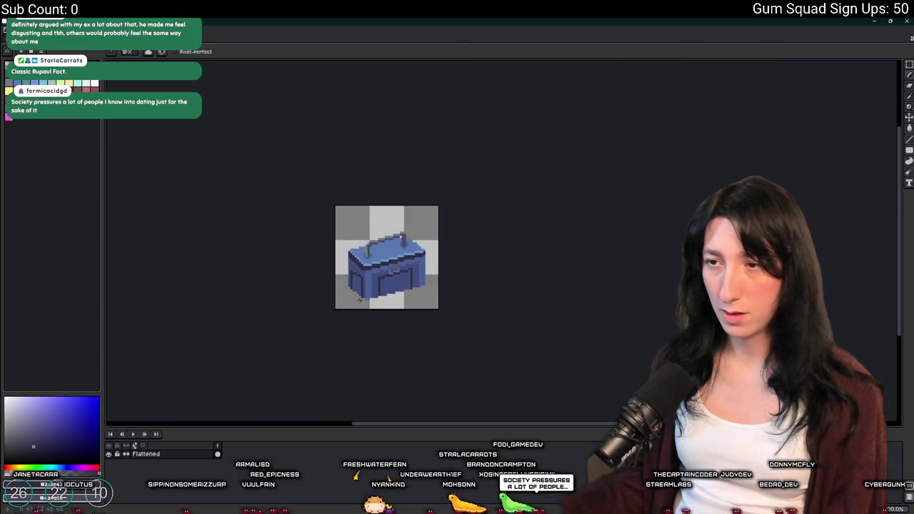
{"action": "scroll", "coordinate": [360, 243], "scroll_direction": "up", "scroll_amount": 1}
{"action": "scroll", "coordinate": [359, 227], "scroll_direction": "up", "scroll_amount": 2}
{"action": "key", "text": "i"}
{"action": "scroll", "coordinate": [360, 226], "scroll_direction": "up", "scroll_amount": 2}
{"action": "key", "text": "b"}
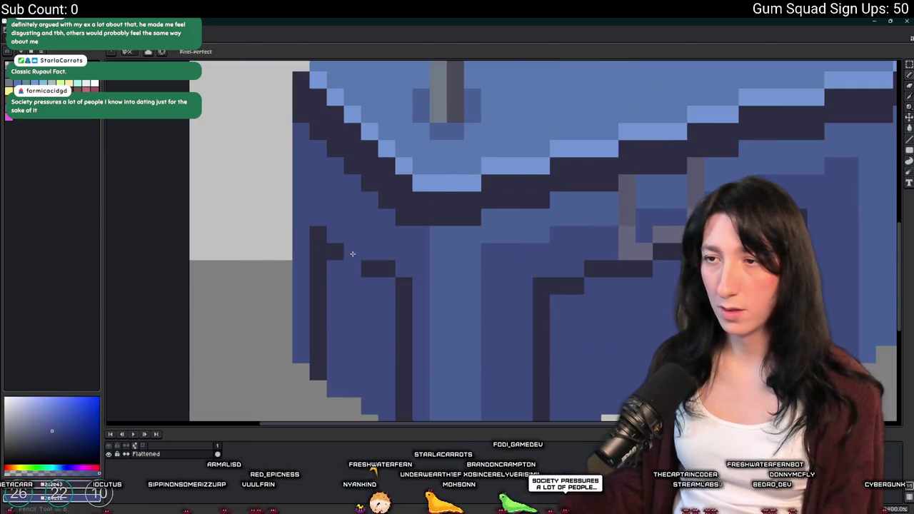
{"action": "scroll", "coordinate": [344, 271], "scroll_direction": "down", "scroll_amount": 2}
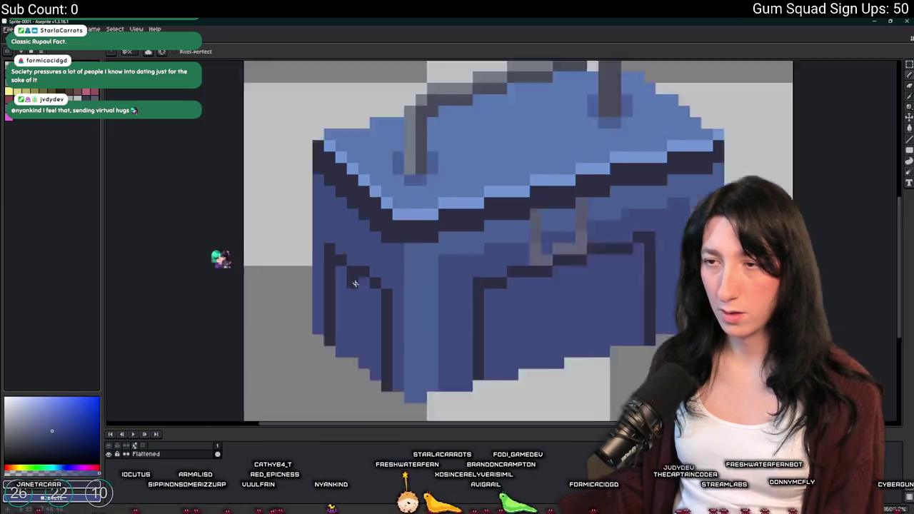
{"action": "scroll", "coordinate": [354, 299], "scroll_direction": "down", "scroll_amount": 3}
{"action": "scroll", "coordinate": [360, 322], "scroll_direction": "down", "scroll_amount": 1}
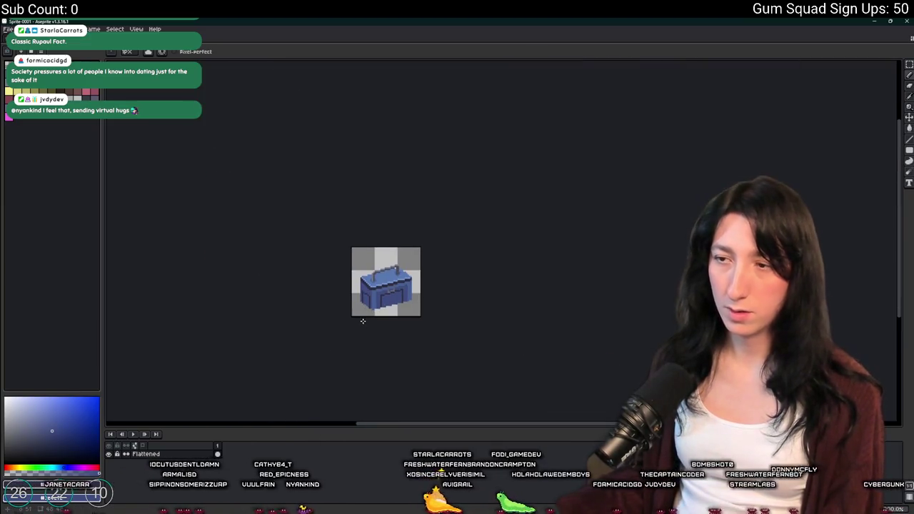
{"action": "scroll", "coordinate": [362, 323], "scroll_direction": "up", "scroll_amount": 3}
{"action": "scroll", "coordinate": [386, 307], "scroll_direction": "up", "scroll_amount": 4}
{"action": "left_click_drag", "start_coordinate": [420, 333], "coordinate": [399, 305]}
- Recentre the small sprite and undo the trim to restore the full canvas
{"action": "scroll", "coordinate": [399, 304], "scroll_direction": "down", "scroll_amount": 4}
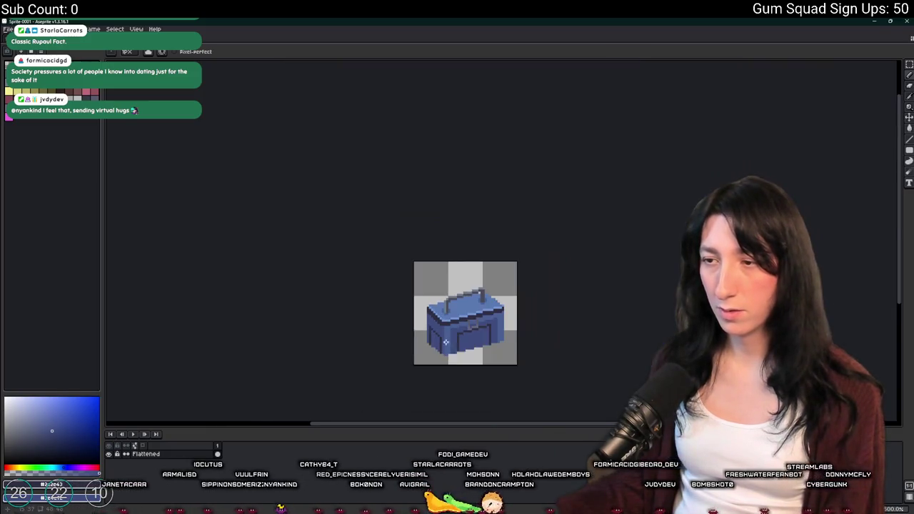
{"action": "left_click_drag", "start_coordinate": [461, 366], "coordinate": [394, 261]}
{"action": "scroll", "coordinate": [405, 251], "scroll_direction": "down", "scroll_amount": 1}
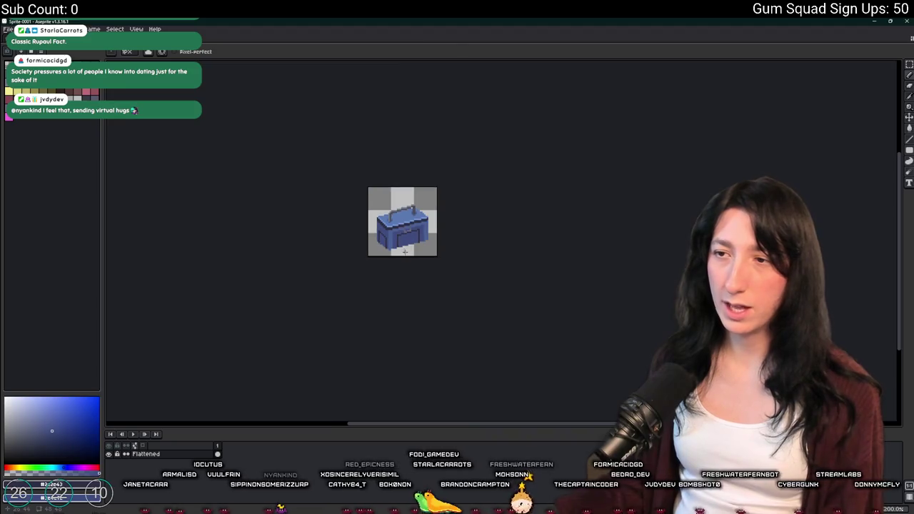
{"action": "key", "text": "g"}
{"action": "scroll", "coordinate": [371, 256], "scroll_direction": "up", "scroll_amount": 1}
{"action": "scroll", "coordinate": [400, 214], "scroll_direction": "up", "scroll_amount": 5}
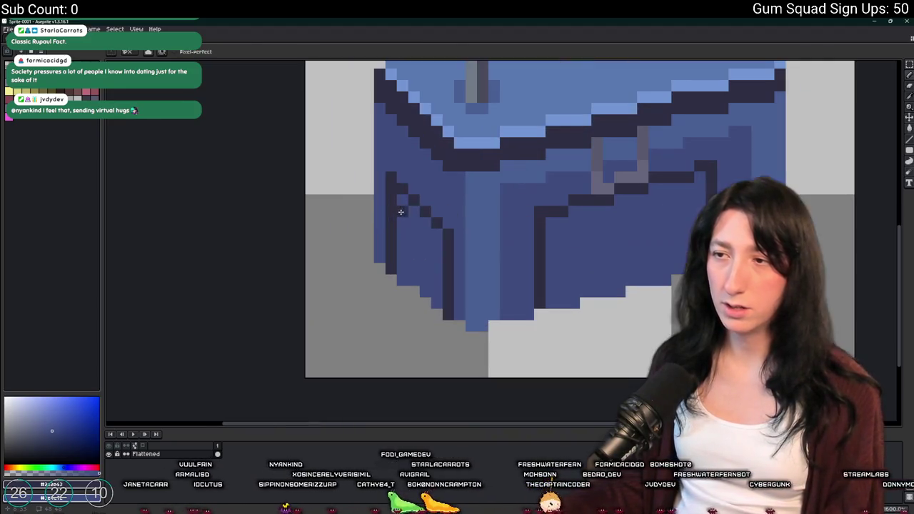
{"action": "scroll", "coordinate": [453, 245], "scroll_direction": "down", "scroll_amount": 4}
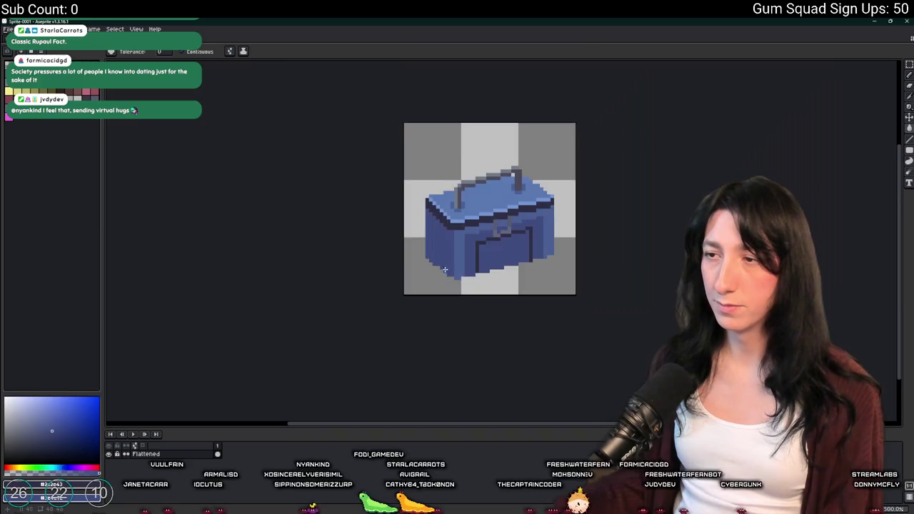
{"action": "scroll", "coordinate": [449, 215], "scroll_direction": "down", "scroll_amount": 4}
{"action": "scroll", "coordinate": [461, 289], "scroll_direction": "up", "scroll_amount": 1}
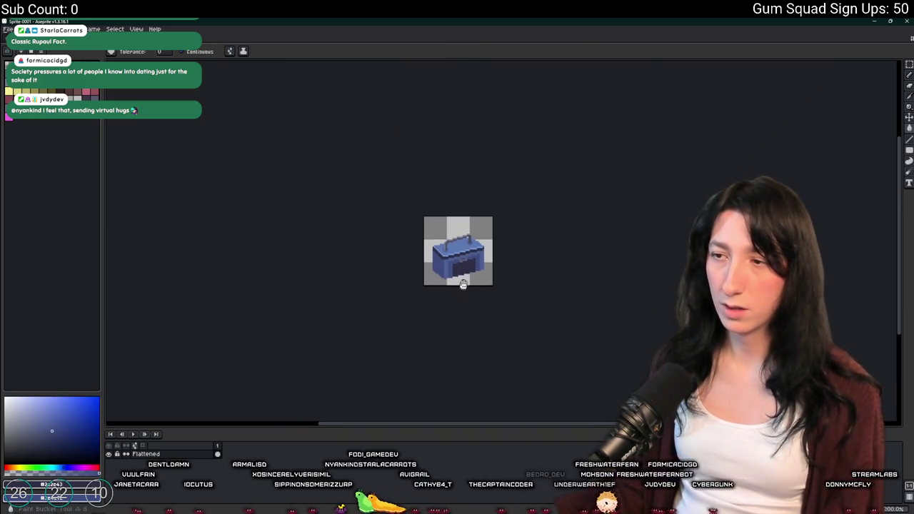
{"action": "scroll", "coordinate": [450, 286], "scroll_direction": "up", "scroll_amount": 1}
{"action": "scroll", "coordinate": [455, 245], "scroll_direction": "up", "scroll_amount": 1}
{"action": "key", "text": "i"}
{"action": "key", "text": "shift+r"}
{"action": "key", "text": "Escape"}
{"action": "scroll", "coordinate": [471, 288], "scroll_direction": "down", "scroll_amount": 4}
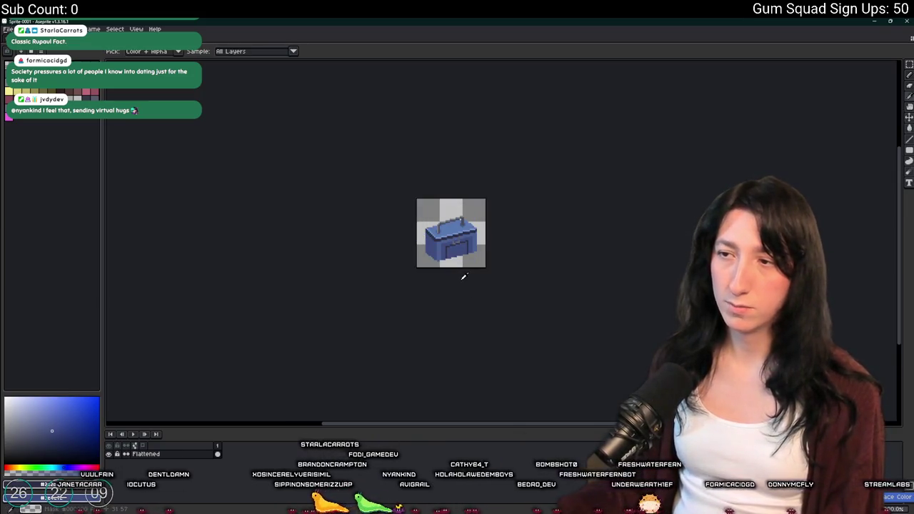
{"action": "scroll", "coordinate": [458, 255], "scroll_direction": "up", "scroll_amount": 4}
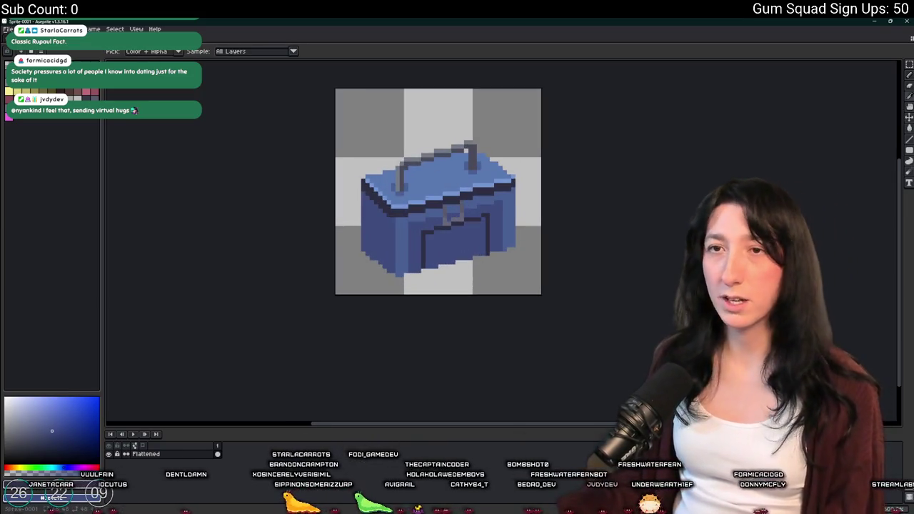
{"action": "scroll", "coordinate": [464, 200], "scroll_direction": "up", "scroll_amount": 1}
{"action": "key", "text": "ctrl+z"}
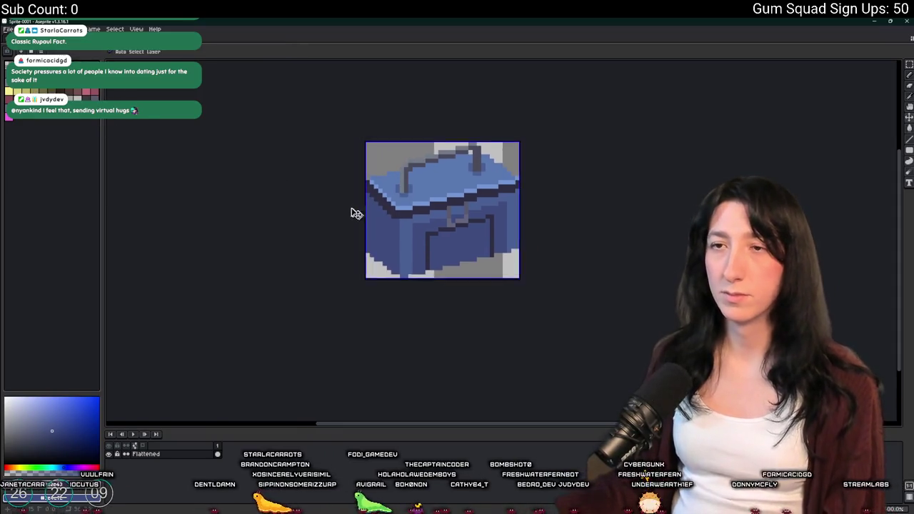
- Move the toolbox up a few pixels and drop the selection
{"action": "key", "text": "m"}
{"action": "left_click_drag", "start_coordinate": [321, 131], "coordinate": [542, 306]}
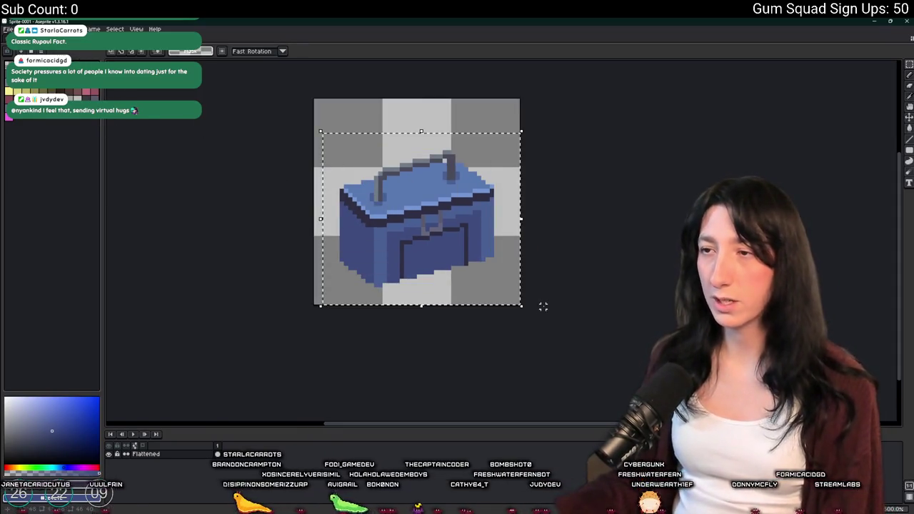
{"action": "key", "text": "Up"}
{"action": "key", "text": "Up"}
{"action": "key", "text": "Up"}
{"action": "key", "text": "Up"}
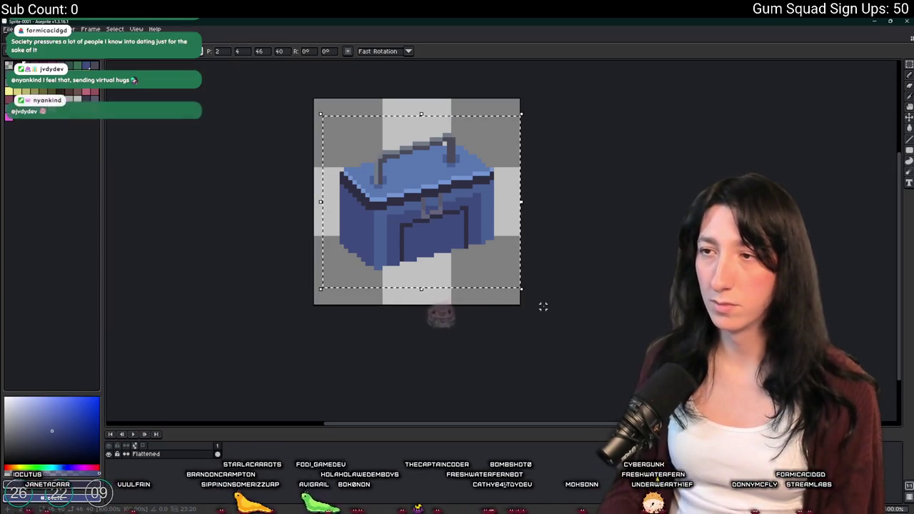
{"action": "key", "text": "ctrl+d"}
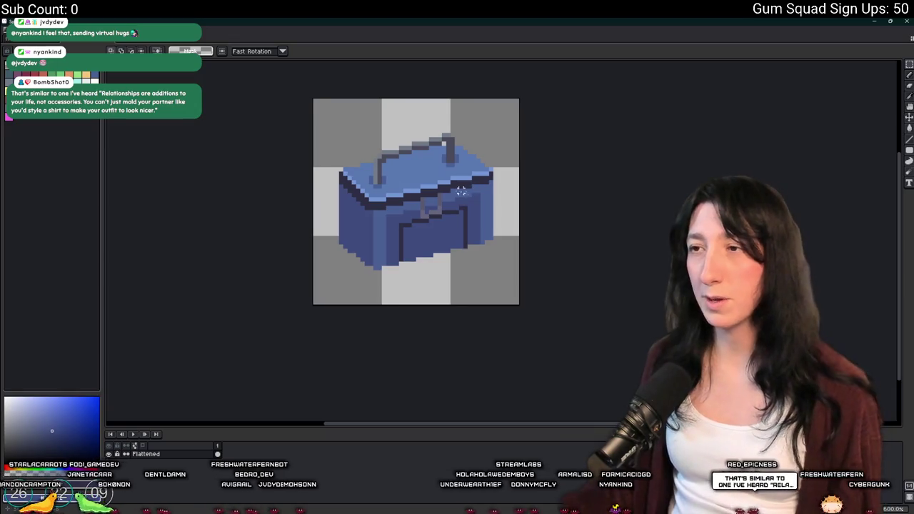
- Reselect the toolbox with a rectangle and nudge it up one more pixel
{"action": "scroll", "coordinate": [418, 183], "scroll_direction": "up", "scroll_amount": 1}
{"action": "scroll", "coordinate": [245, 147], "scroll_direction": "down", "scroll_amount": 1}
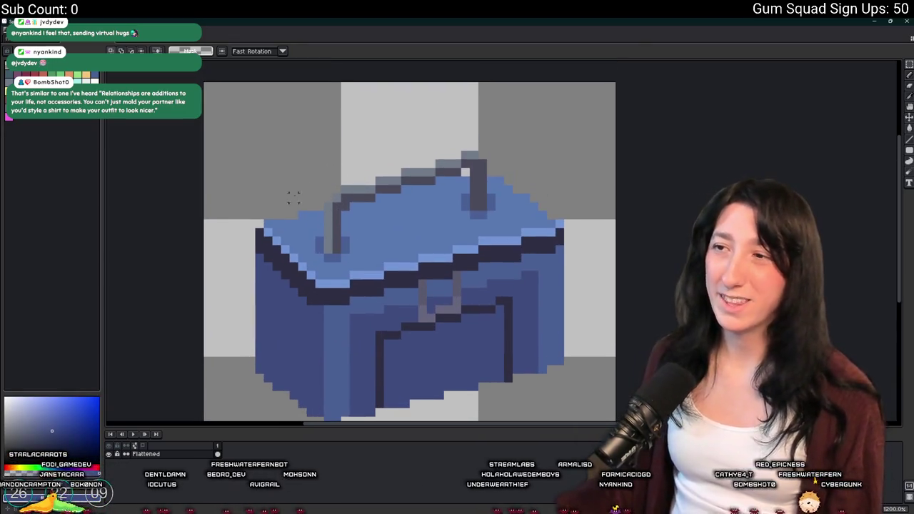
{"action": "left_click_drag", "start_coordinate": [253, 139], "coordinate": [536, 348]}
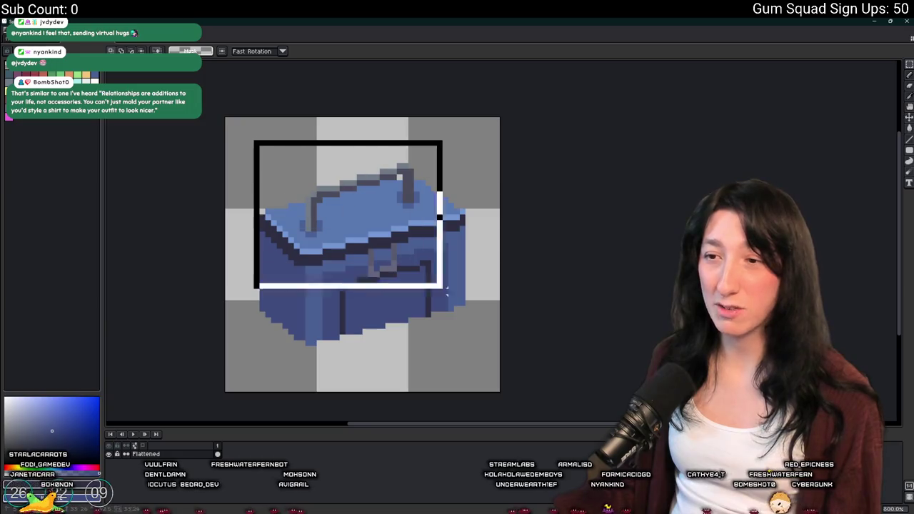
{"action": "key", "text": "Up"}
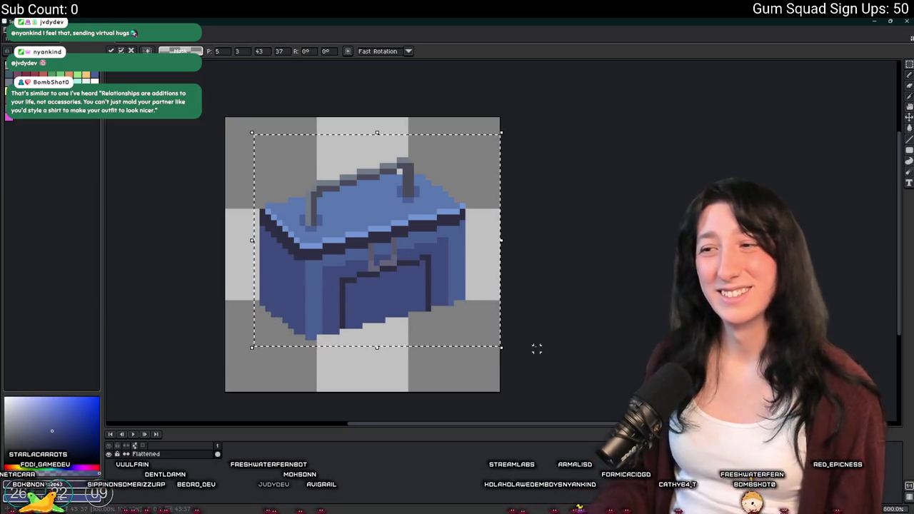
{"action": "key", "text": "ctrl+d"}
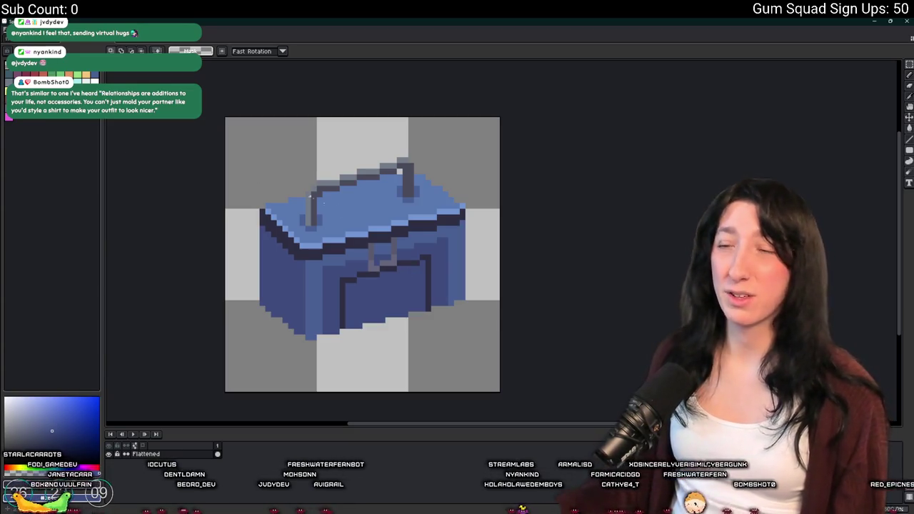
{"action": "left_click_drag", "start_coordinate": [371, 257], "coordinate": [386, 259]}
{"action": "left_click_drag", "start_coordinate": [340, 138], "coordinate": [315, 149]}
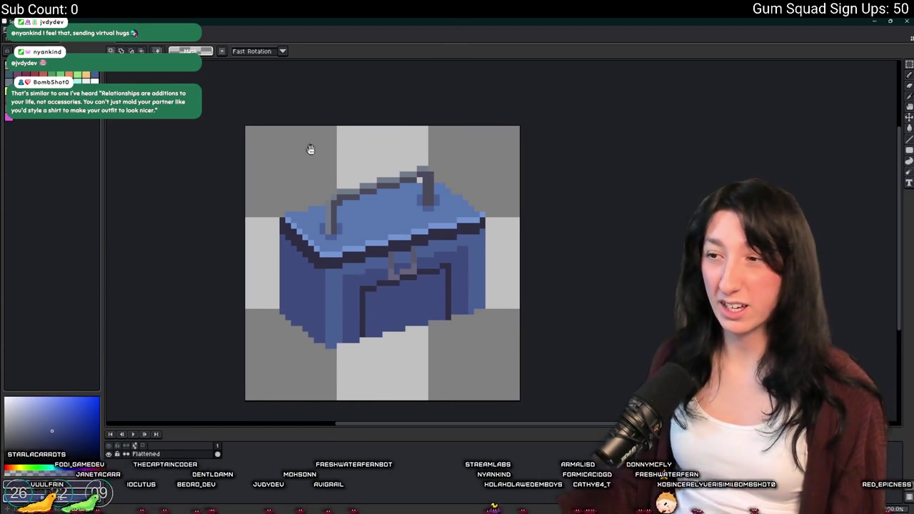
{"action": "scroll", "coordinate": [259, 118], "scroll_direction": "down", "scroll_amount": 1}
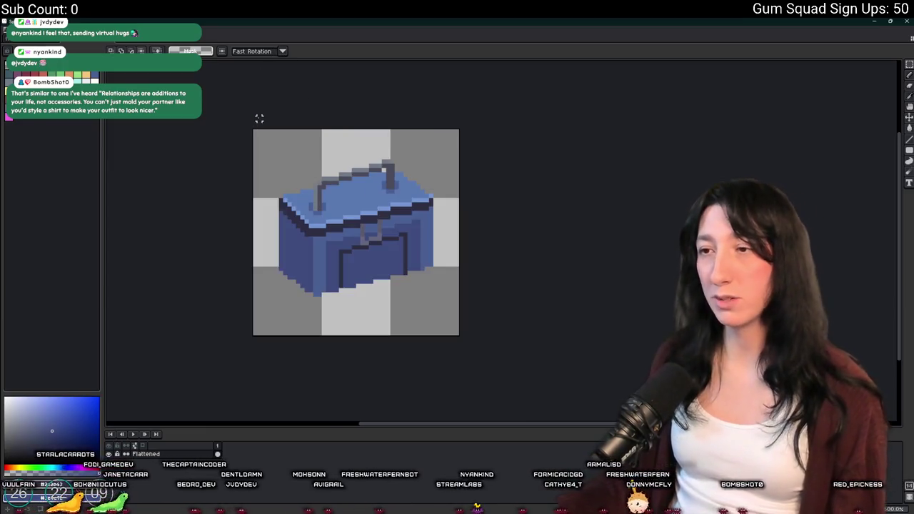
- Browse Save As to the Art folder, then return to export settings for Sprite-0001.png
{"action": "key", "text": "ctrl+s"}
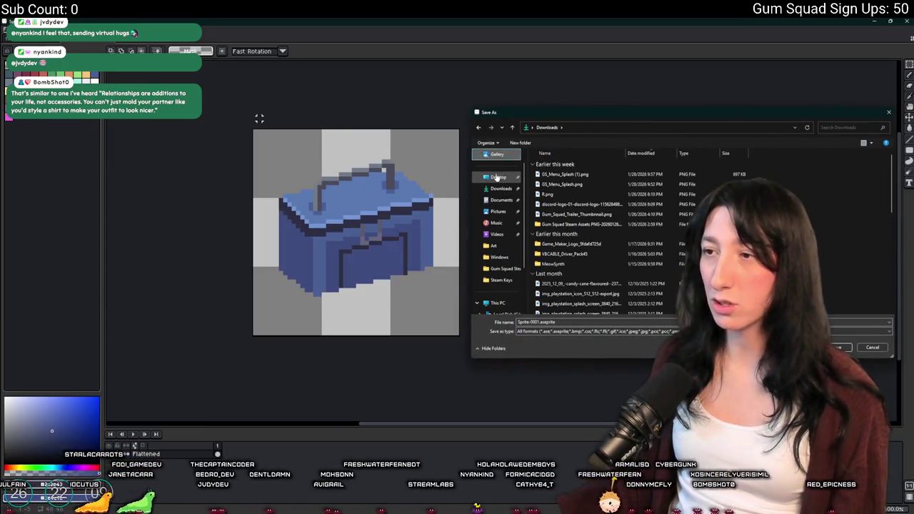
{"action": "left_click", "coordinate": [498, 176]}
{"action": "double_click", "coordinate": [614, 274]}
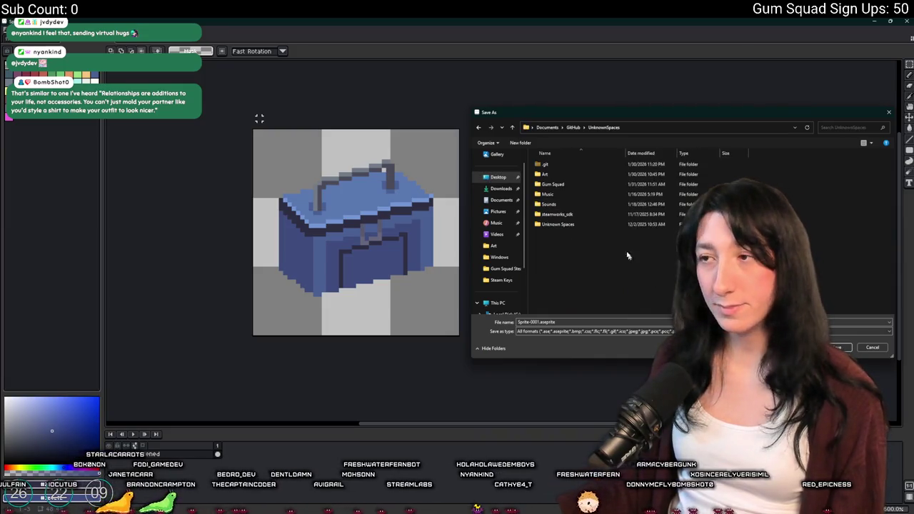
{"action": "double_click", "coordinate": [593, 174]}
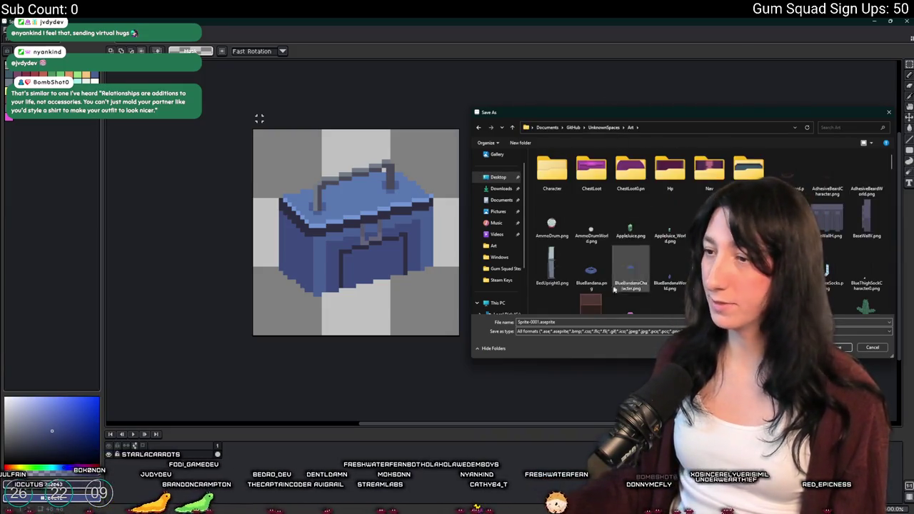
{"action": "double_click", "coordinate": [550, 322]}
{"action": "left_click", "coordinate": [866, 347]}
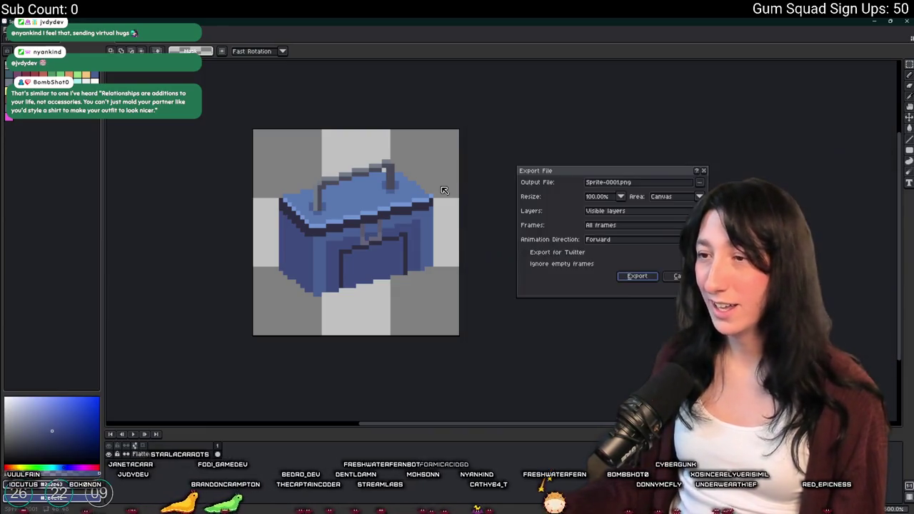
- Set the export destination to UnknownSpaces > Art with file name WeaponRepairKit.png
{"action": "left_click", "coordinate": [706, 185]}
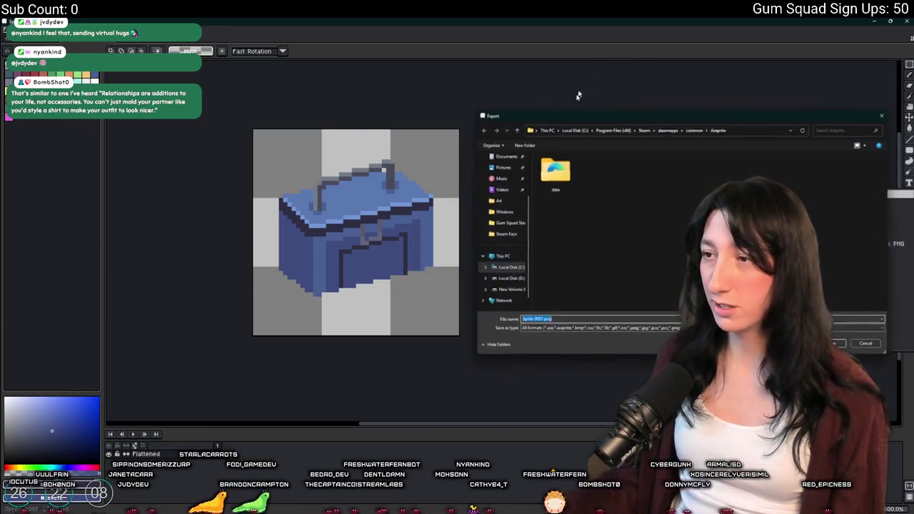
{"action": "scroll", "coordinate": [503, 214], "scroll_direction": "up", "scroll_amount": 2}
{"action": "left_click", "coordinate": [498, 165]}
{"action": "double_click", "coordinate": [546, 273]}
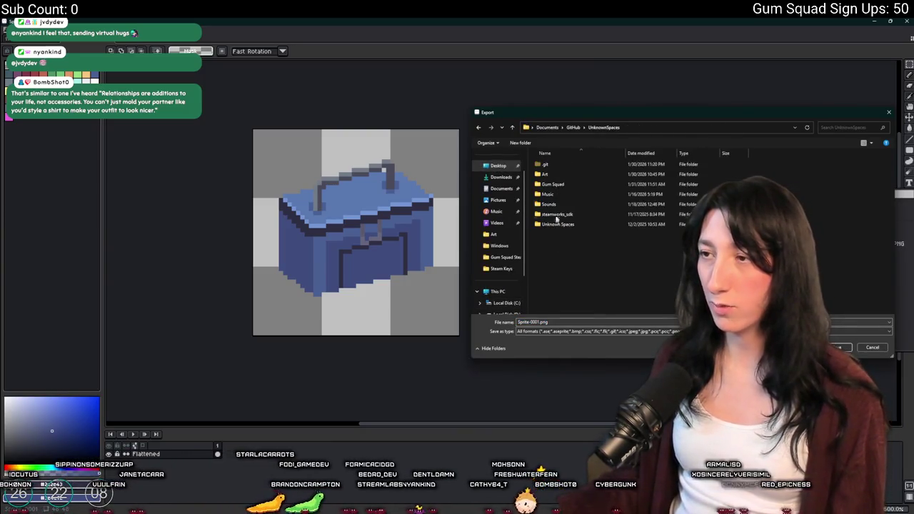
{"action": "double_click", "coordinate": [549, 176]}
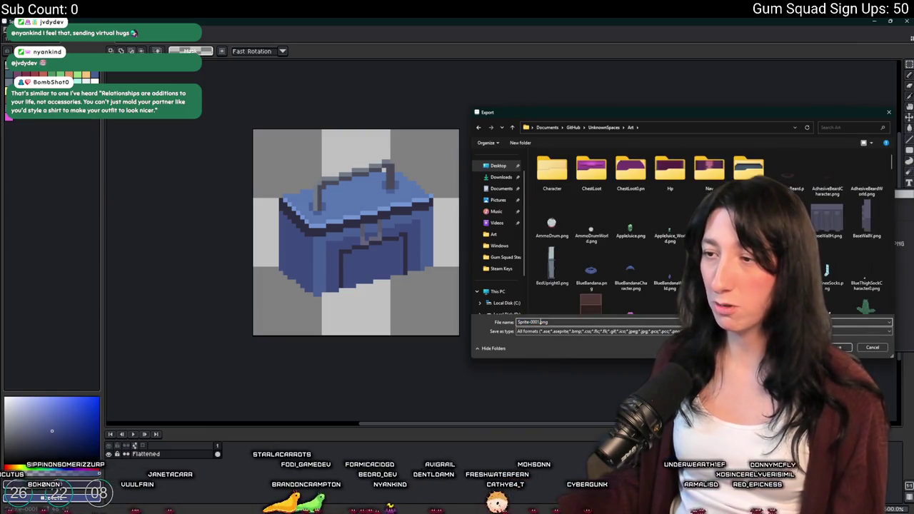
{"action": "key", "text": "BackSpace"}
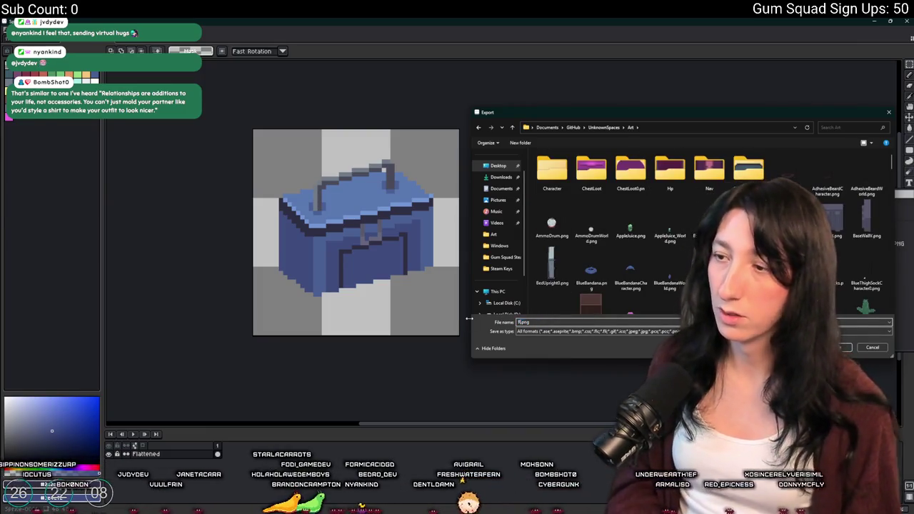
{"action": "type", "text": "WeaponRepair"}
{"action": "key", "text": "Return"}
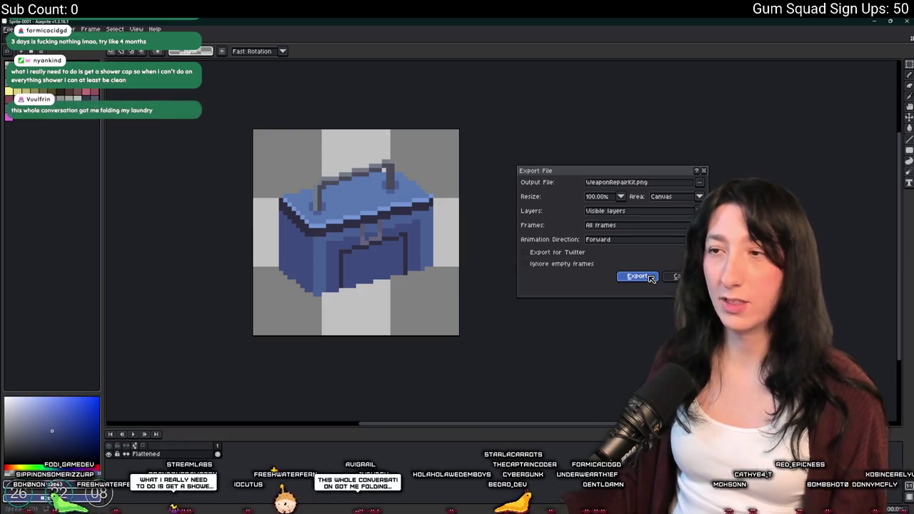
- Export the sprite as WeaponRepairKit.png and close the toolbox sprite document
{"action": "left_click", "coordinate": [650, 277]}
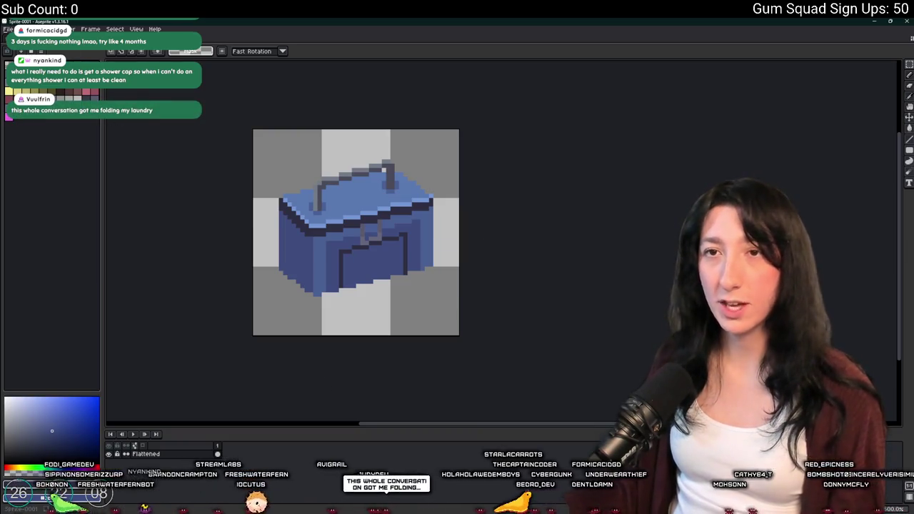
{"action": "key", "text": "ctrl+e"}
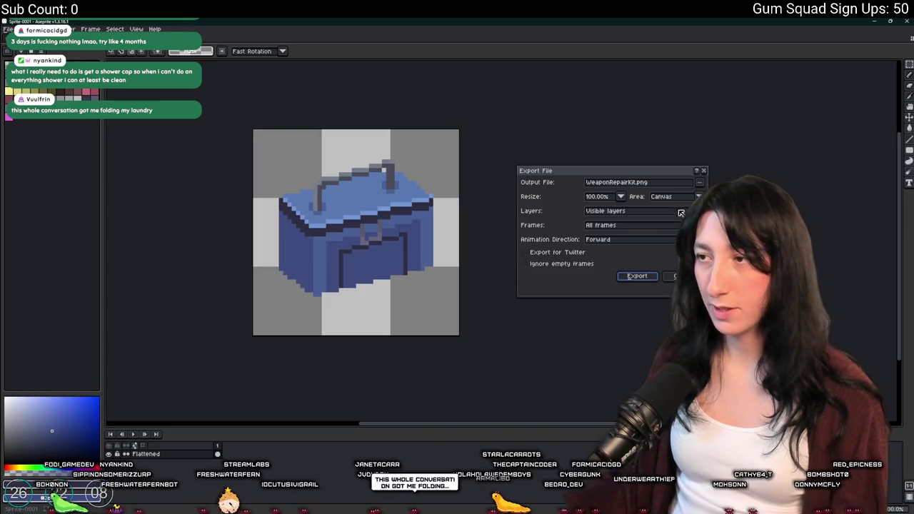
{"action": "key", "text": "Return"}
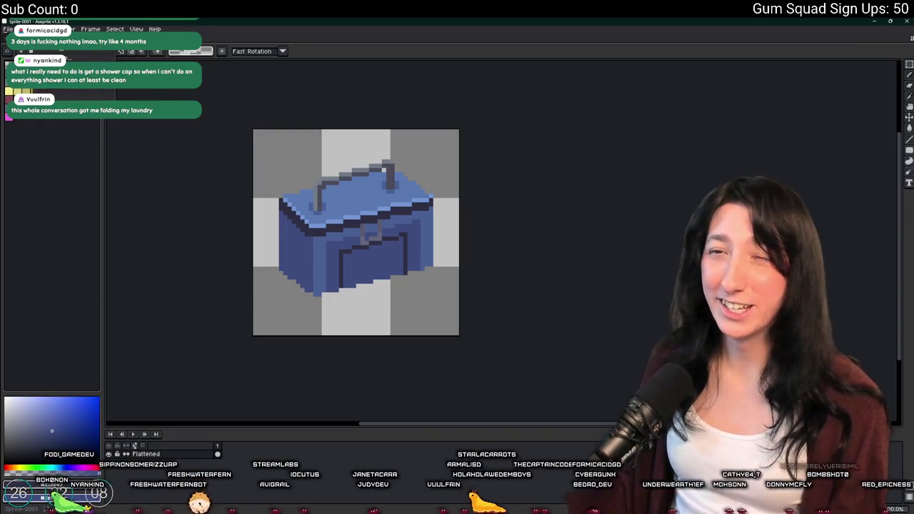
{"action": "left_click", "coordinate": [26, 29]}
{"action": "key", "text": "Escape"}
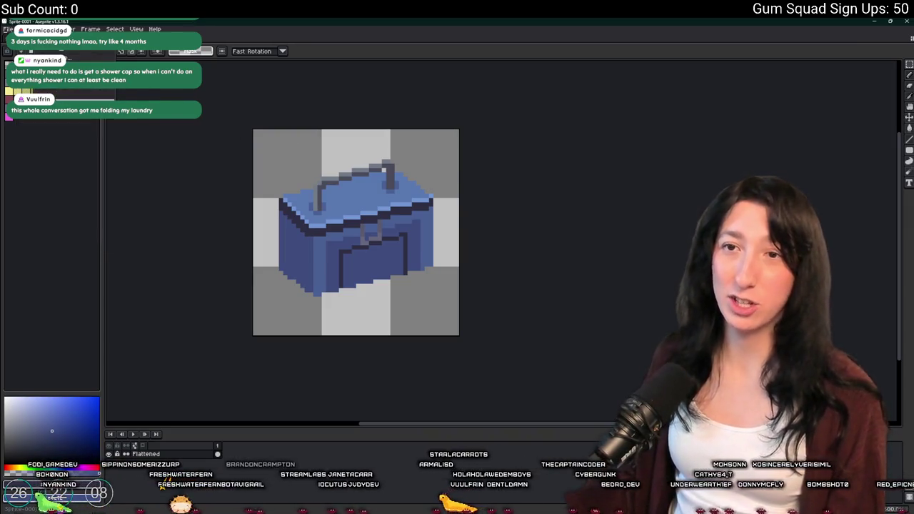
{"action": "key", "text": "ctrl+w"}
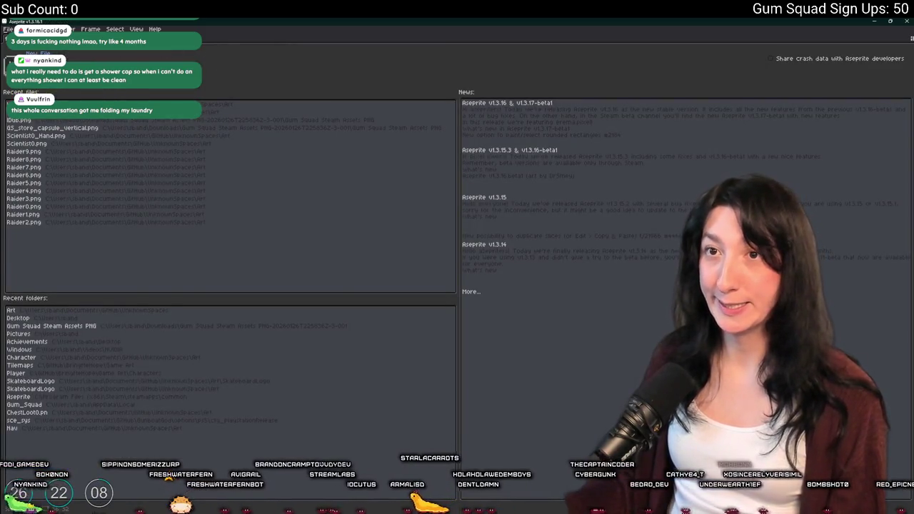
- Reopen the toolbox sprite and shrink it to 50% with Sprite Size
{"action": "key", "text": "ctrl+shift+t"}
{"action": "key", "text": "ctrl+alt+i"}
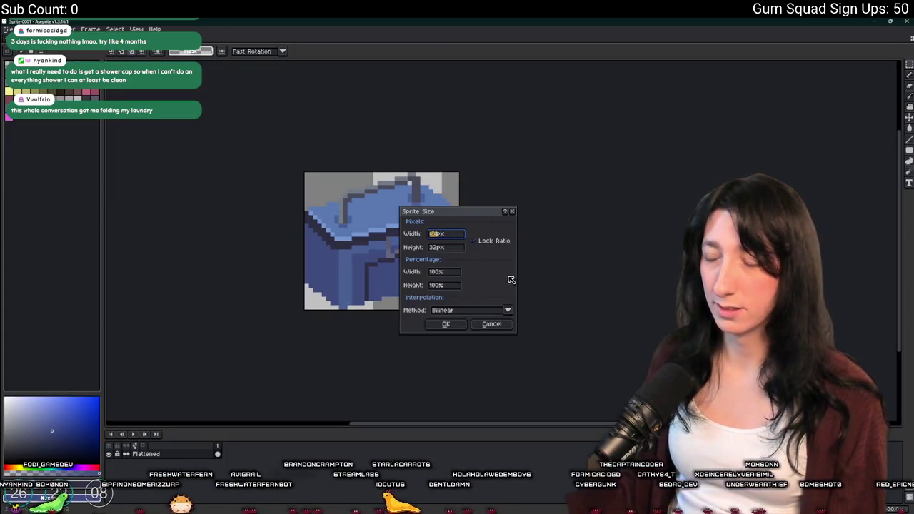
{"action": "key", "text": "Return"}
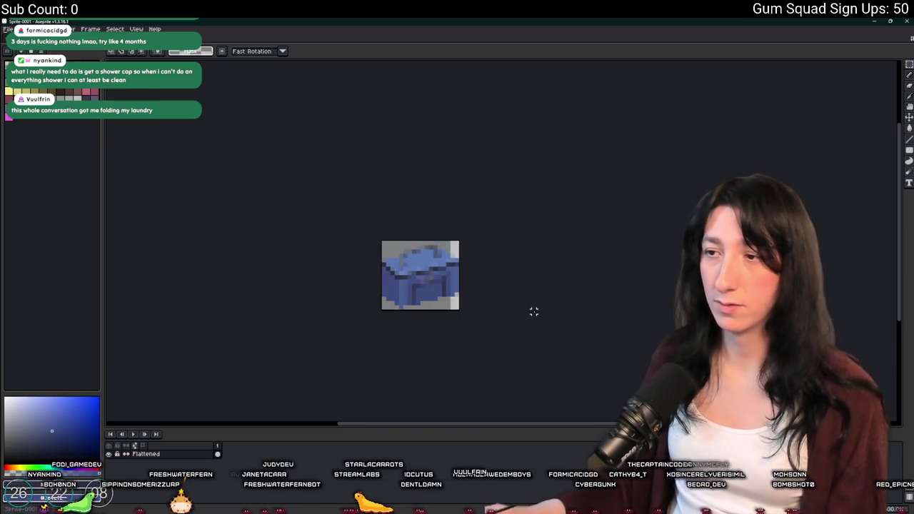
{"action": "scroll", "coordinate": [427, 272], "scroll_direction": "down", "scroll_amount": 1}
{"action": "scroll", "coordinate": [426, 272], "scroll_direction": "up", "scroll_amount": 2}
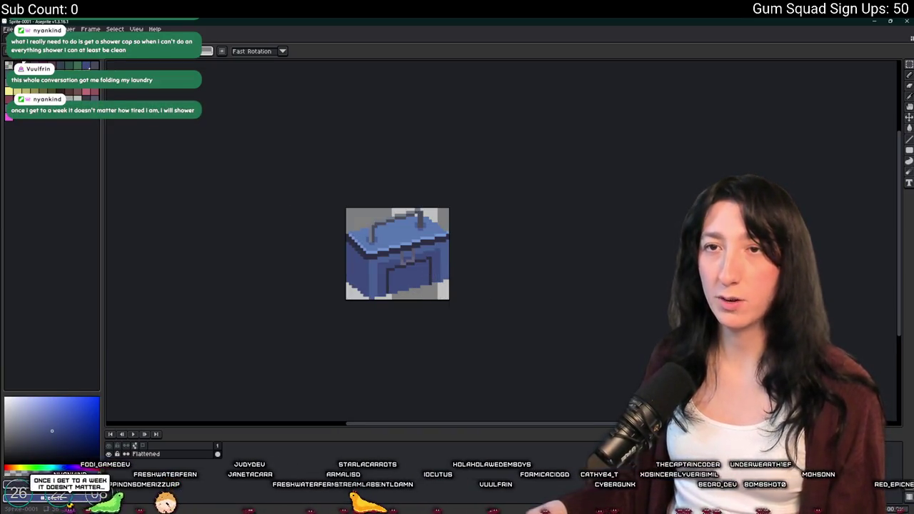
- Enlarge the sprite to 500% width with Nearest-neighbor sampling, giving 180×160 px
{"action": "left_click", "coordinate": [50, 68]}
{"action": "left_click", "coordinate": [507, 310]}
{"action": "left_click", "coordinate": [457, 320]}
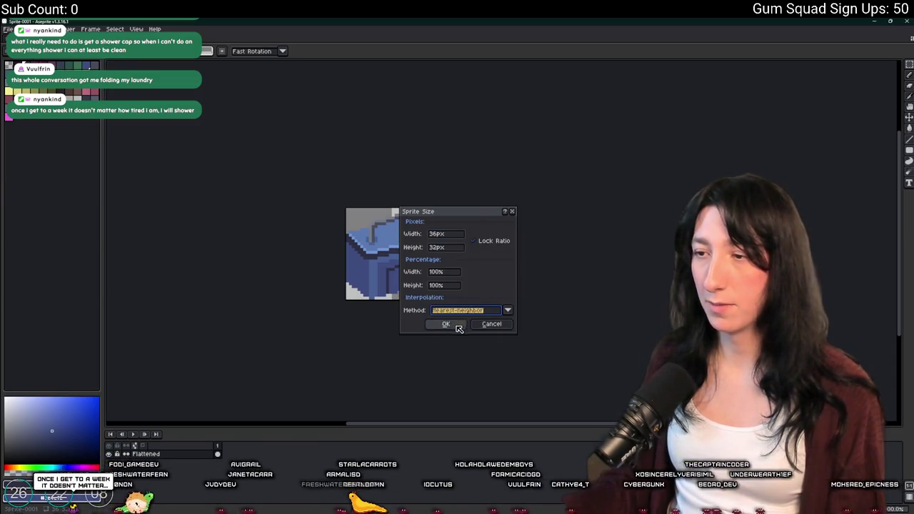
{"action": "double_click", "coordinate": [451, 272]}
{"action": "type", "text": "500"}
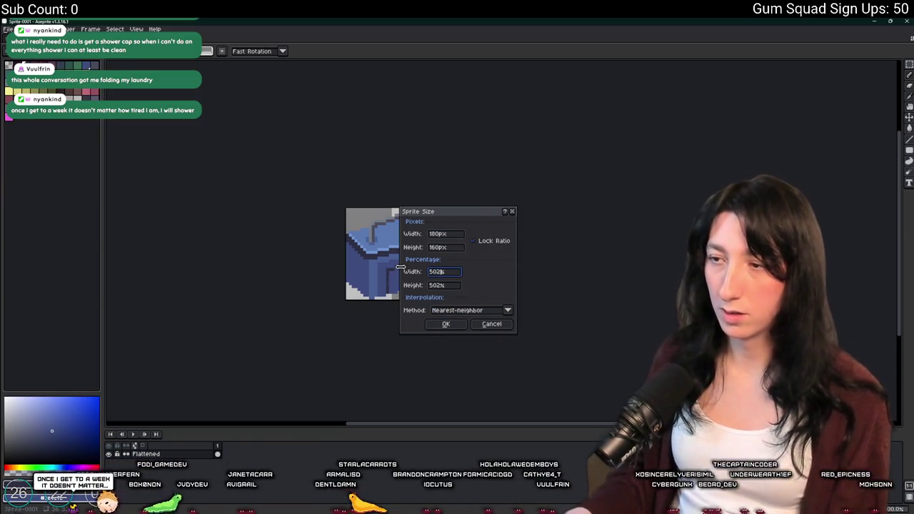
{"action": "key", "text": "Return"}
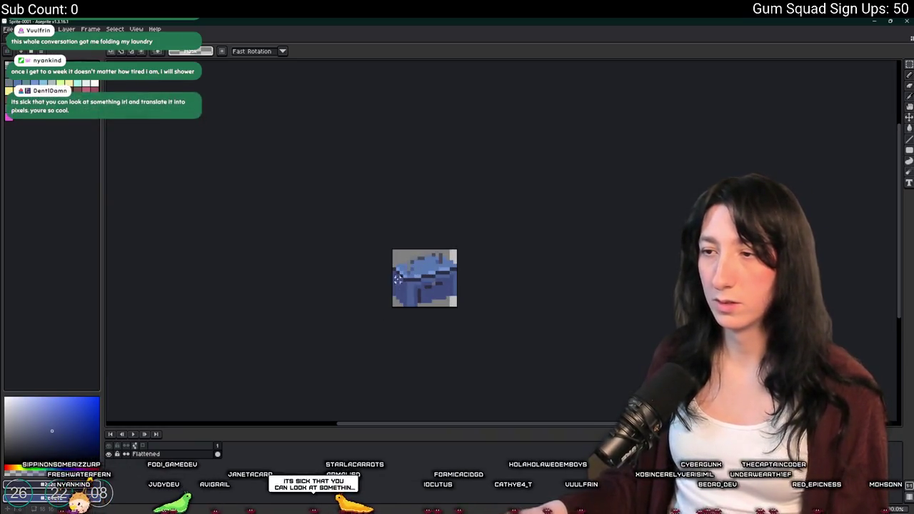
- Shift the sprite content and extend the dark line on the toolbox front rightward
{"action": "scroll", "coordinate": [422, 244], "scroll_direction": "up", "scroll_amount": 3}
{"action": "key", "text": "g"}
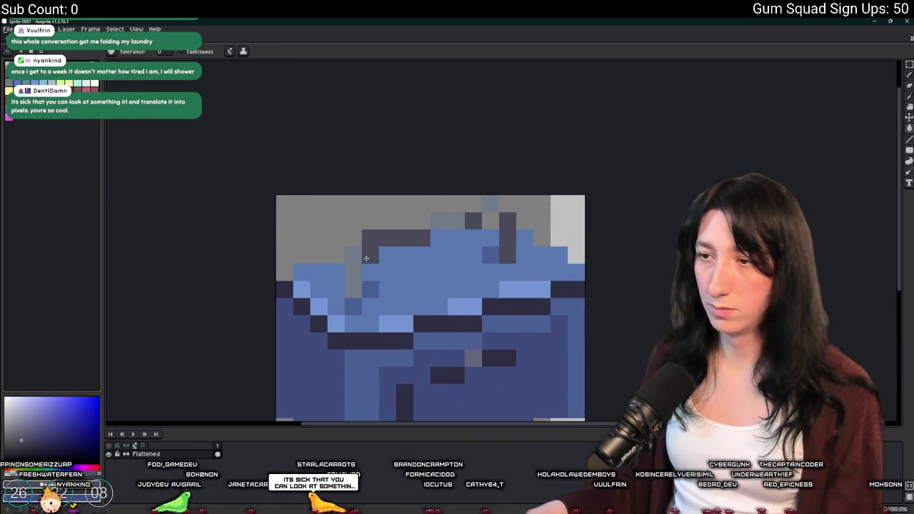
{"action": "key", "text": "b"}
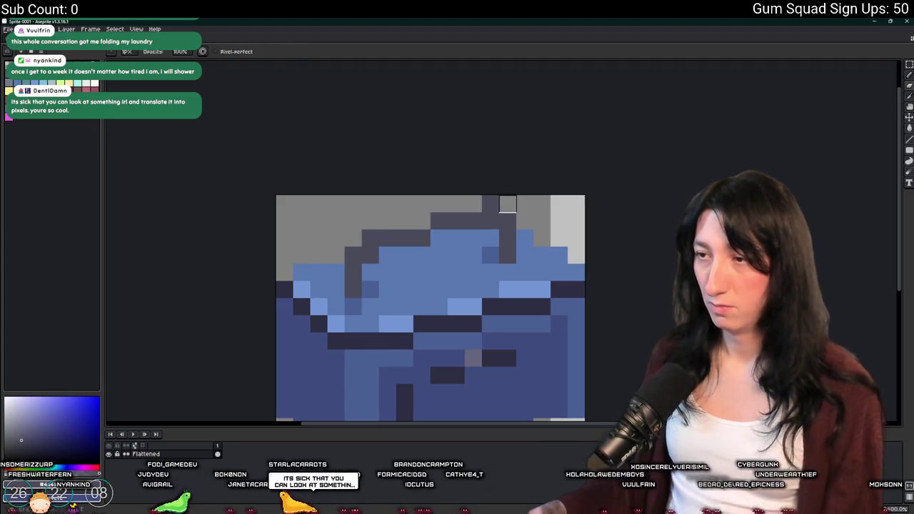
{"action": "scroll", "coordinate": [471, 235], "scroll_direction": "down", "scroll_amount": 5}
{"action": "scroll", "coordinate": [460, 244], "scroll_direction": "up", "scroll_amount": 3}
{"action": "scroll", "coordinate": [464, 239], "scroll_direction": "up", "scroll_amount": 1}
{"action": "key", "text": "i"}
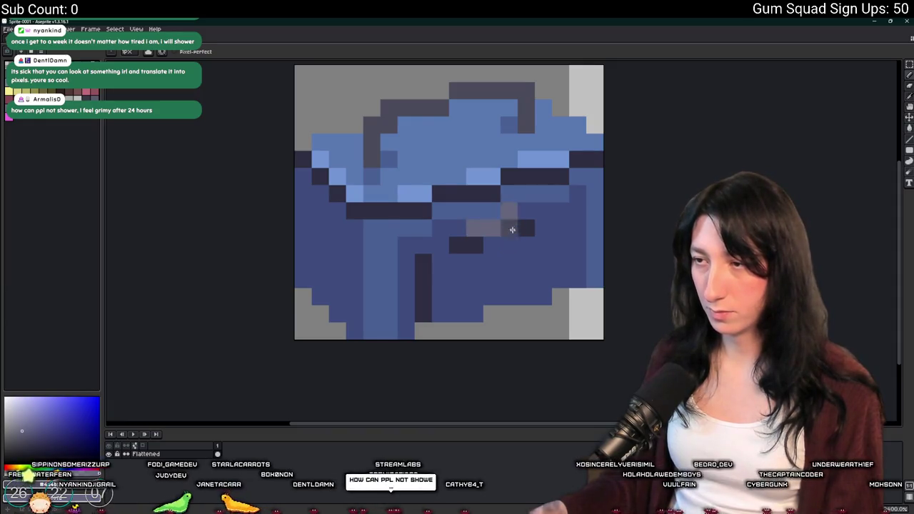
{"action": "scroll", "coordinate": [512, 230], "scroll_direction": "down", "scroll_amount": 4}
{"action": "scroll", "coordinate": [528, 267], "scroll_direction": "down", "scroll_amount": 1}
{"action": "key", "text": "v"}
{"action": "left_click_drag", "start_coordinate": [538, 269], "coordinate": [487, 264]}
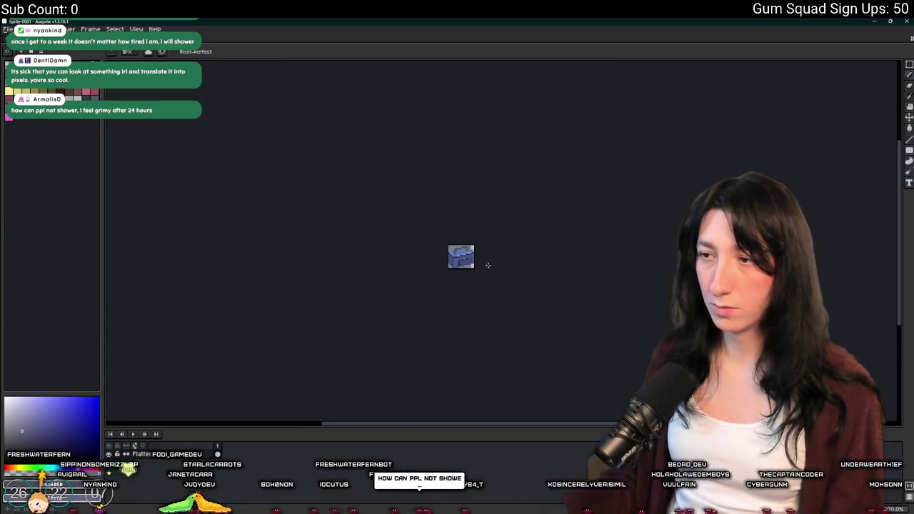
{"action": "scroll", "coordinate": [471, 261], "scroll_direction": "up", "scroll_amount": 4}
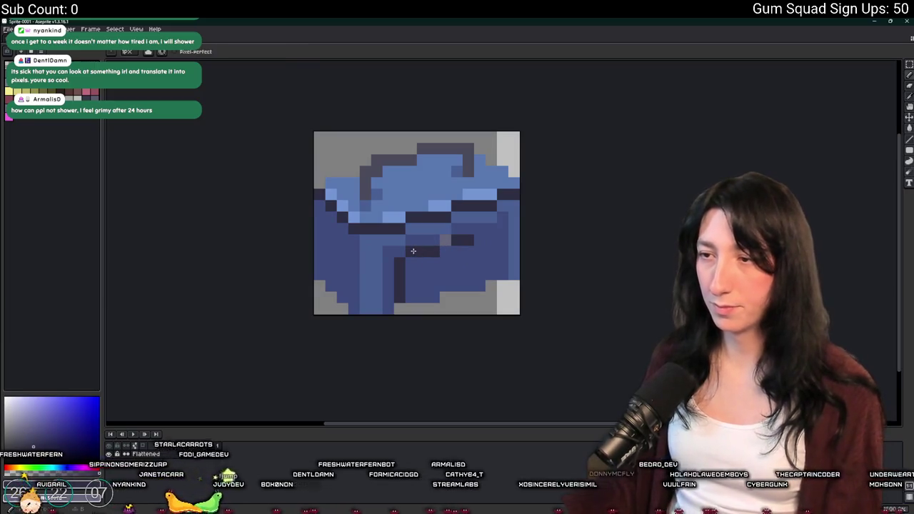
{"action": "left_click_drag", "start_coordinate": [480, 236], "coordinate": [497, 243]}
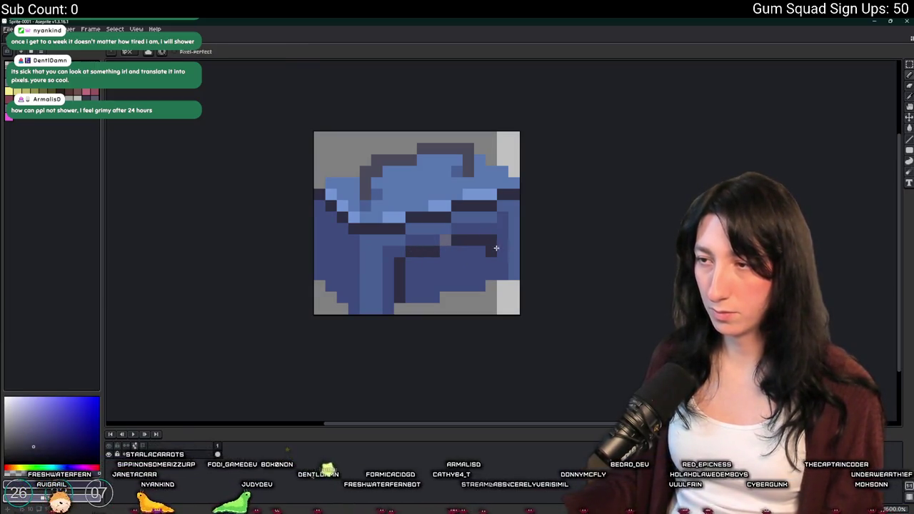
- Touch up pixels with a darker greyish blue and a lighter blue, then open Export File
{"action": "scroll", "coordinate": [494, 269], "scroll_direction": "down", "scroll_amount": 3}
{"action": "scroll", "coordinate": [486, 272], "scroll_direction": "up", "scroll_amount": 3}
{"action": "key", "text": "e"}
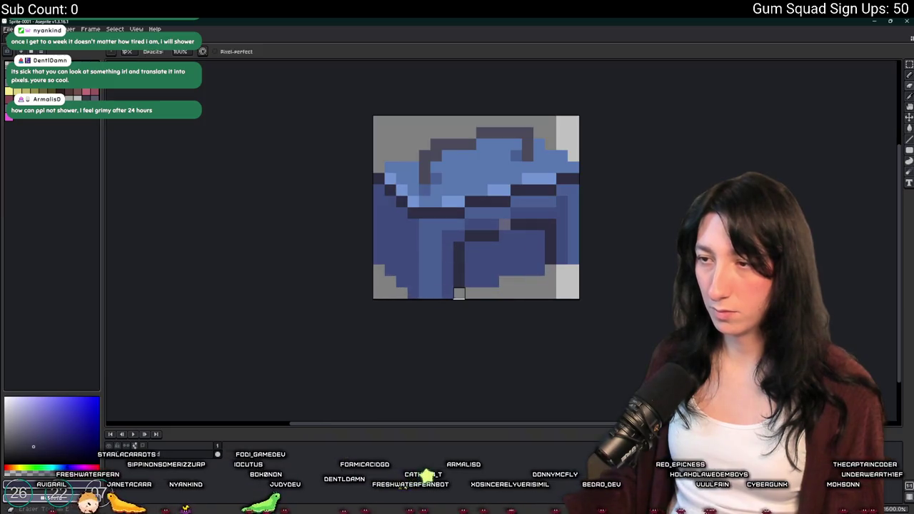
{"action": "scroll", "coordinate": [379, 293], "scroll_direction": "down", "scroll_amount": 2}
{"action": "scroll", "coordinate": [377, 296], "scroll_direction": "down", "scroll_amount": 2}
{"action": "scroll", "coordinate": [375, 298], "scroll_direction": "down", "scroll_amount": 2}
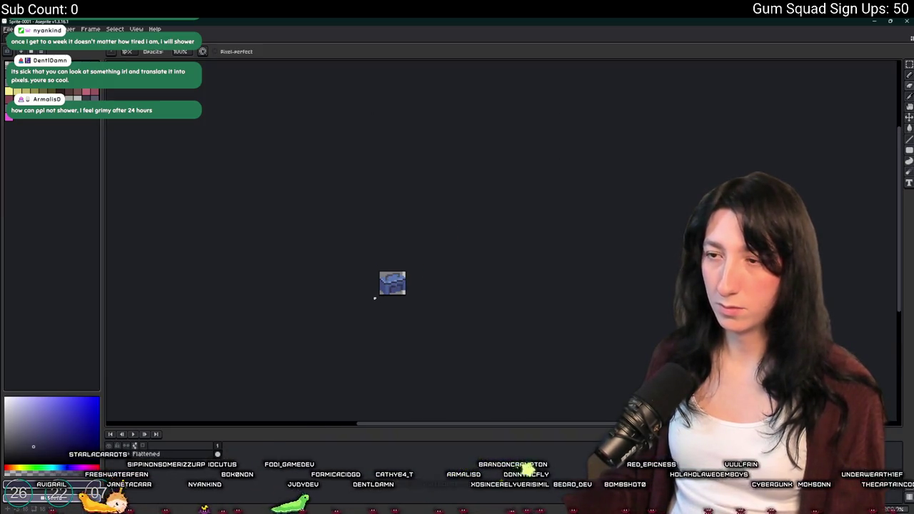
{"action": "scroll", "coordinate": [375, 298], "scroll_direction": "up", "scroll_amount": 5}
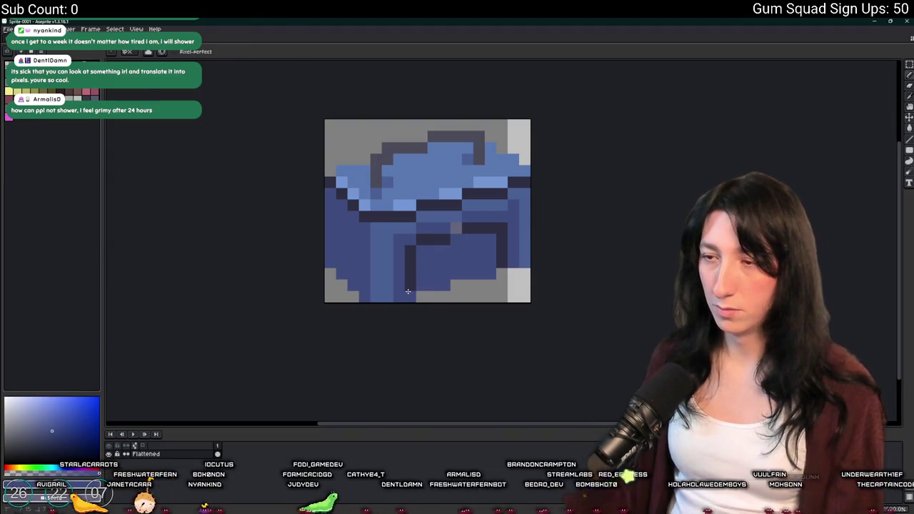
{"action": "key", "text": "b"}
{"action": "left_click", "coordinate": [413, 293], "text": "alt"}
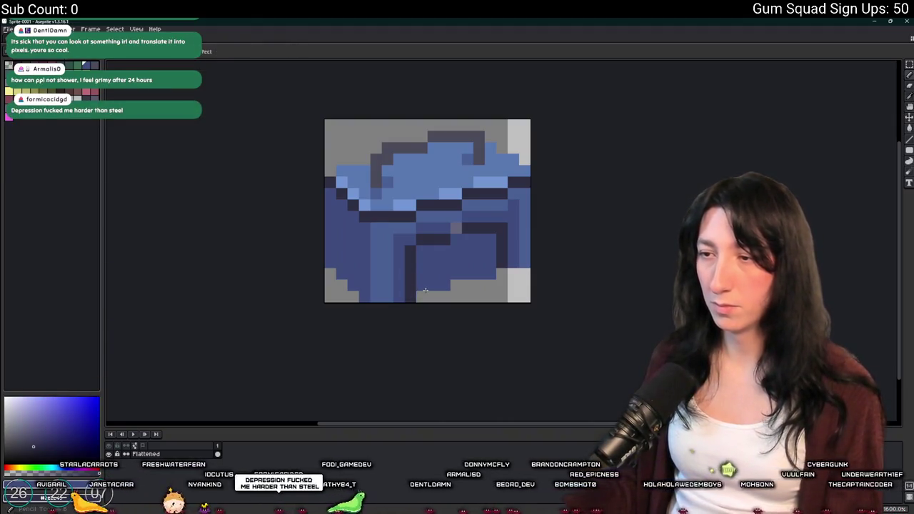
{"action": "scroll", "coordinate": [425, 290], "scroll_direction": "down", "scroll_amount": 2}
{"action": "scroll", "coordinate": [436, 300], "scroll_direction": "down", "scroll_amount": 1}
{"action": "scroll", "coordinate": [454, 312], "scroll_direction": "down", "scroll_amount": 1}
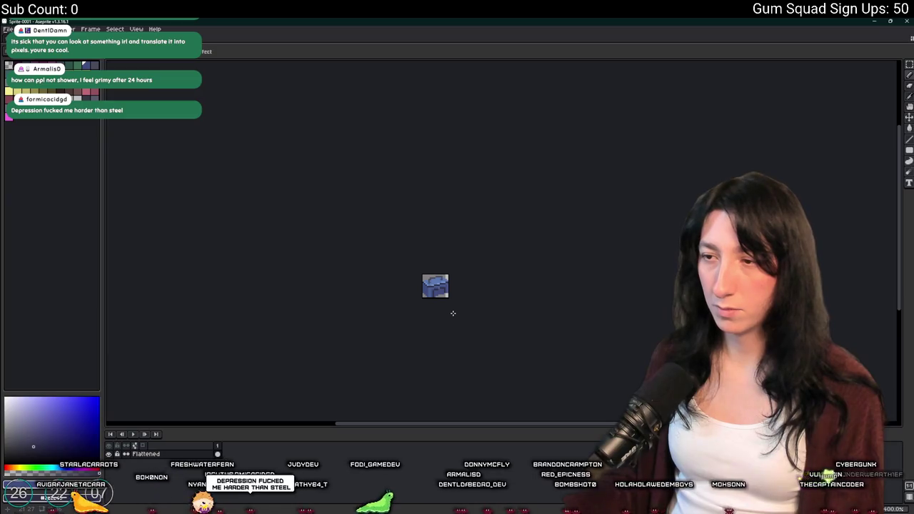
{"action": "scroll", "coordinate": [439, 299], "scroll_direction": "up", "scroll_amount": 3}
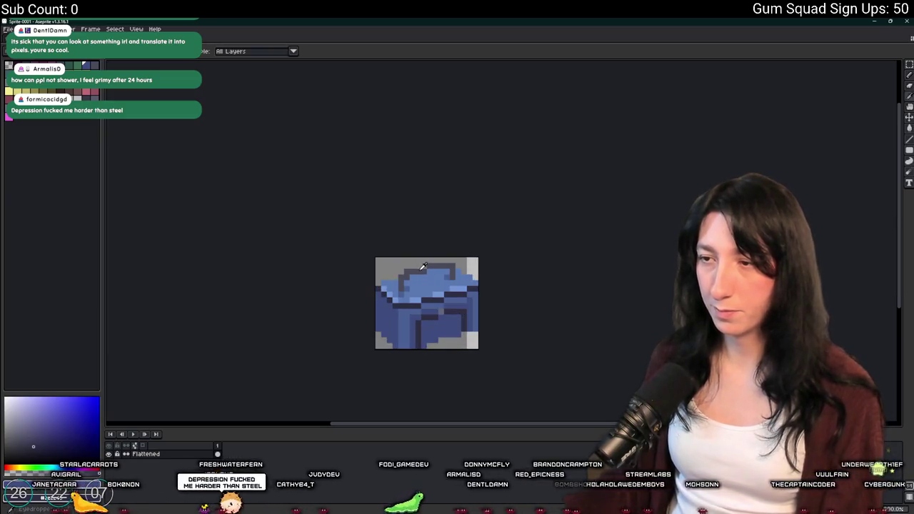
{"action": "scroll", "coordinate": [423, 266], "scroll_direction": "up", "scroll_amount": 1}
{"action": "left_click", "coordinate": [441, 263], "text": "alt"}
{"action": "scroll", "coordinate": [441, 302], "scroll_direction": "down", "scroll_amount": 2}
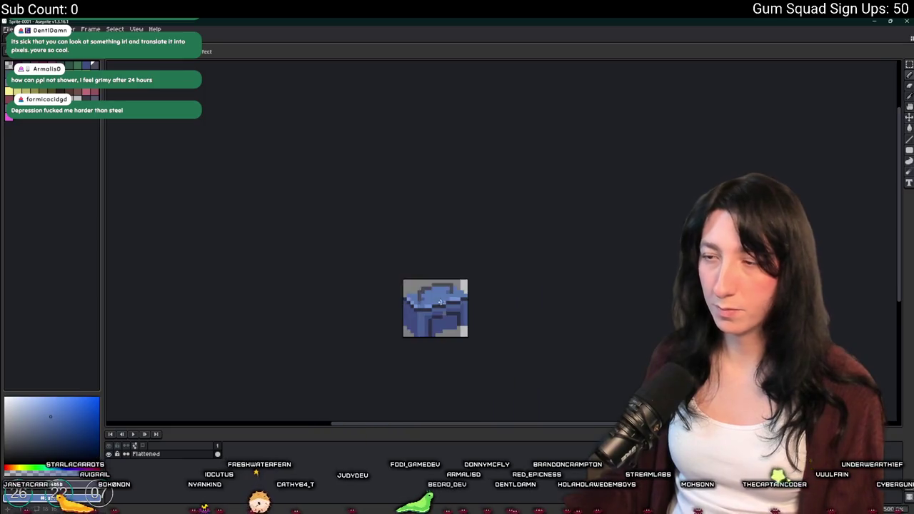
{"action": "scroll", "coordinate": [440, 303], "scroll_direction": "down", "scroll_amount": 4}
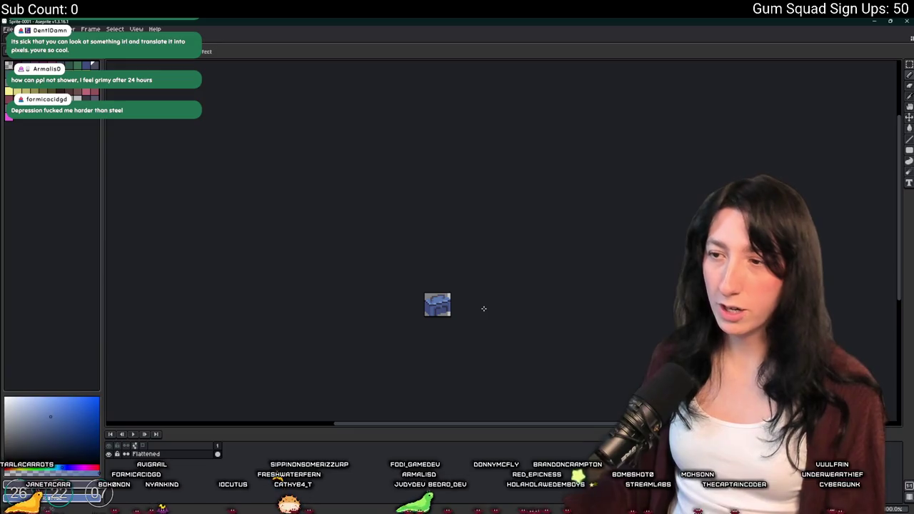
{"action": "key", "text": "ctrl+alt+shift+s"}
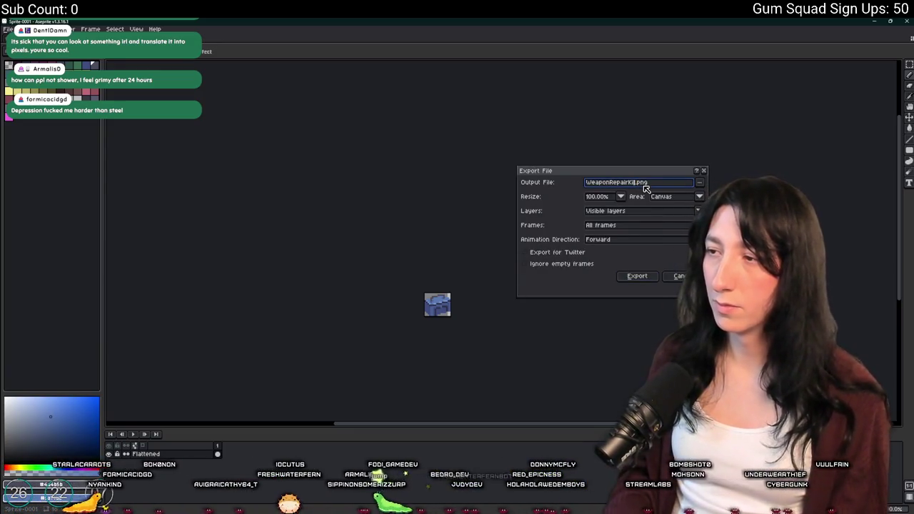
- Export WeaponRepairKit.png, undo the trim to restore the margins, and switch to GameMaker
{"action": "key", "text": "Return"}
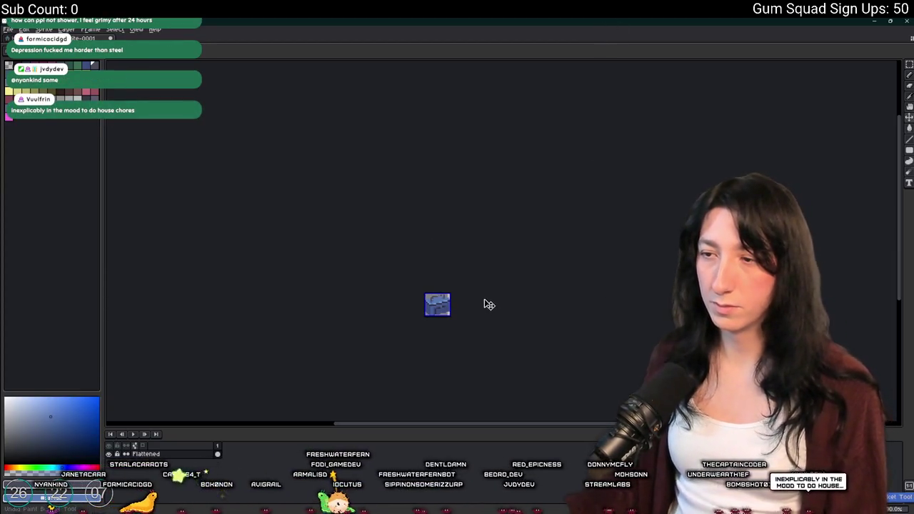
{"action": "scroll", "coordinate": [449, 322], "scroll_direction": "up", "scroll_amount": 1}
{"action": "key", "text": "ctrl+z"}
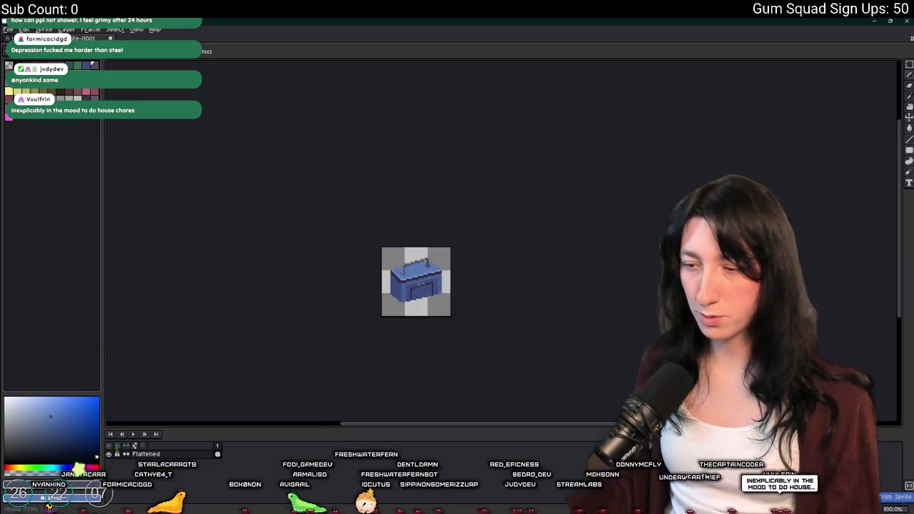
{"action": "key", "text": "alt+Tab"}
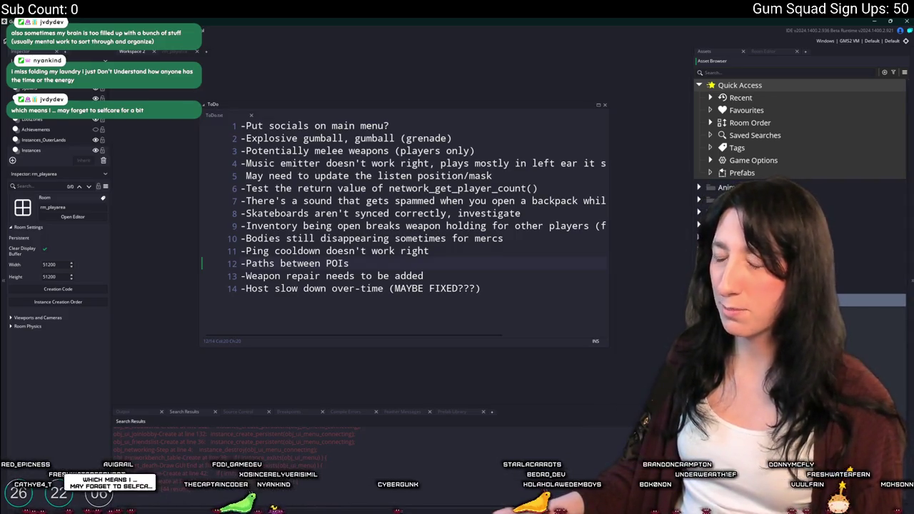
- Open the 48×48 spr_item_weaponrepairkit sprite, still showing the water bottle, and start an image import
{"action": "scroll", "coordinate": [800, 243], "scroll_direction": "down", "scroll_amount": 2}
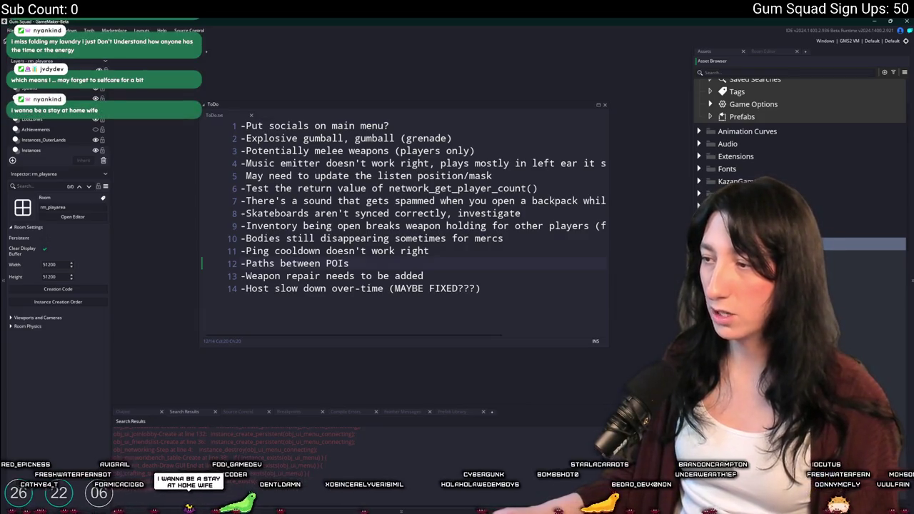
{"action": "scroll", "coordinate": [799, 243], "scroll_direction": "down", "scroll_amount": 3}
{"action": "scroll", "coordinate": [799, 243], "scroll_direction": "down", "scroll_amount": 3}
{"action": "scroll", "coordinate": [800, 243], "scroll_direction": "down", "scroll_amount": 3}
{"action": "scroll", "coordinate": [800, 243], "scroll_direction": "down", "scroll_amount": 3}
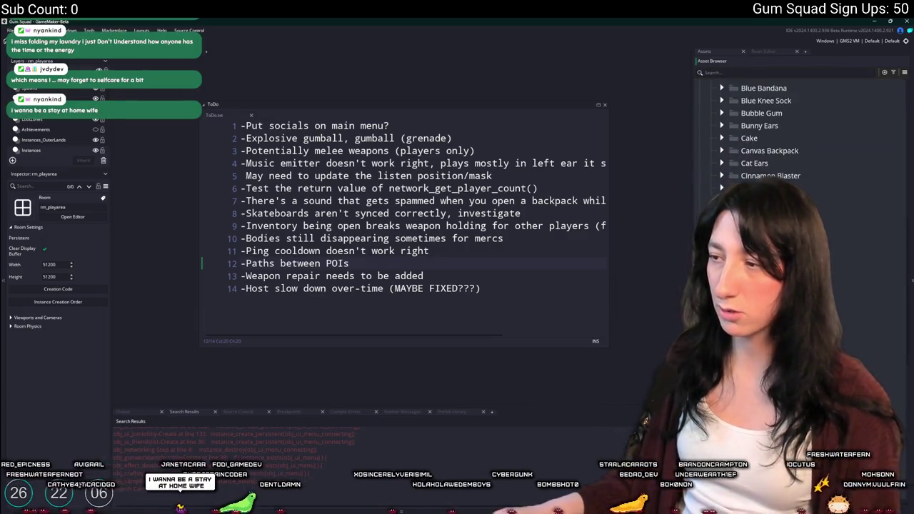
{"action": "scroll", "coordinate": [800, 143], "scroll_direction": "up", "scroll_amount": 3}
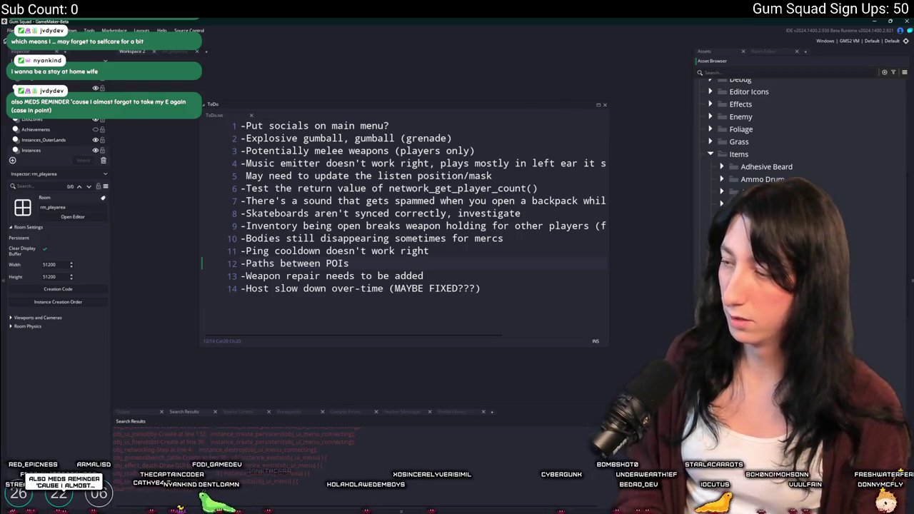
{"action": "scroll", "coordinate": [799, 179], "scroll_direction": "down", "scroll_amount": 5}
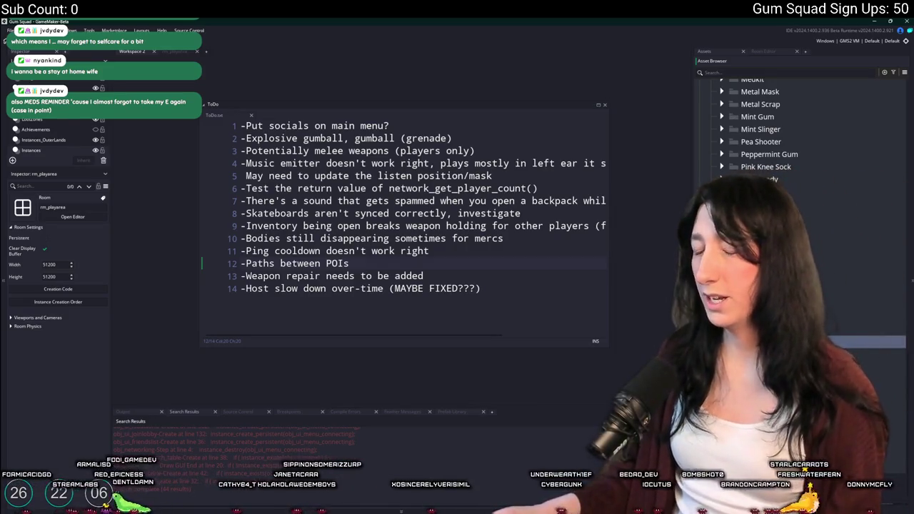
{"action": "scroll", "coordinate": [799, 178], "scroll_direction": "down", "scroll_amount": 2}
{"action": "left_click", "coordinate": [868, 326]}
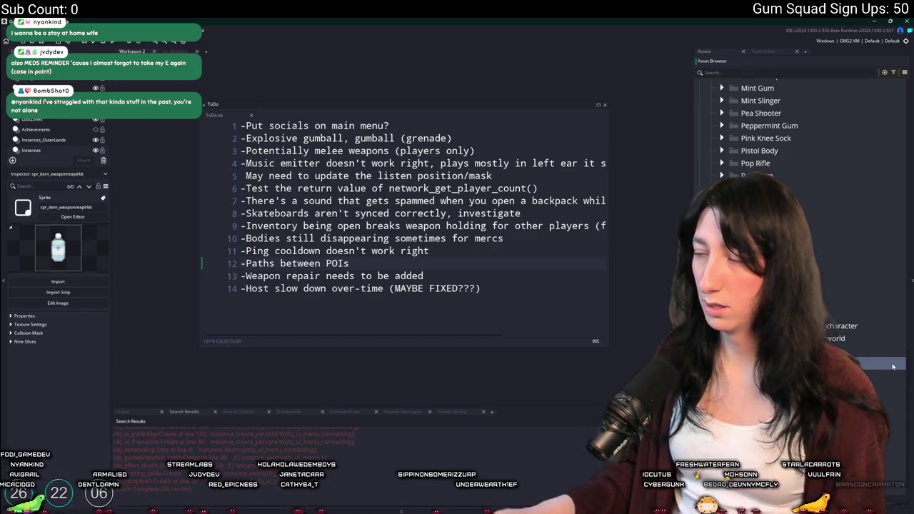
{"action": "double_click", "coordinate": [893, 366]}
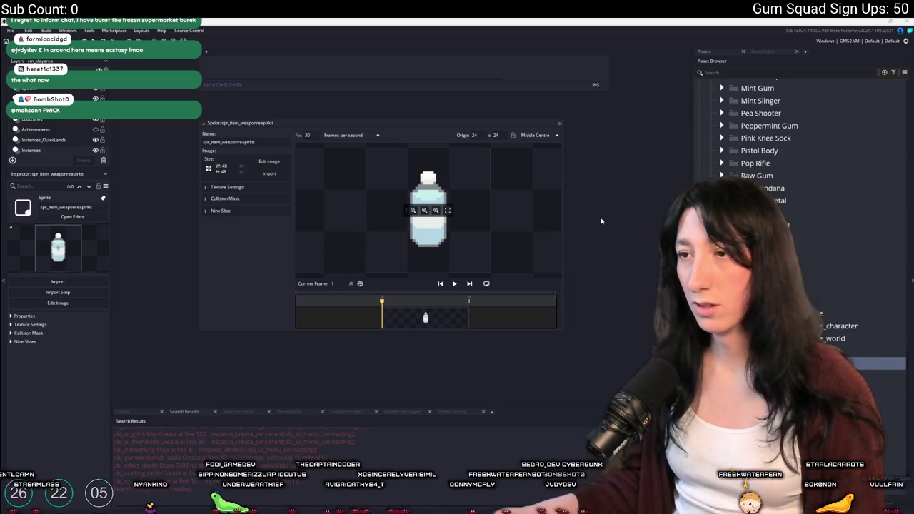
{"action": "left_click", "coordinate": [268, 173]}
- Import WeaponRepairKit.png into the repair kit sprite
{"action": "scroll", "coordinate": [378, 157], "scroll_direction": "down", "scroll_amount": 10}
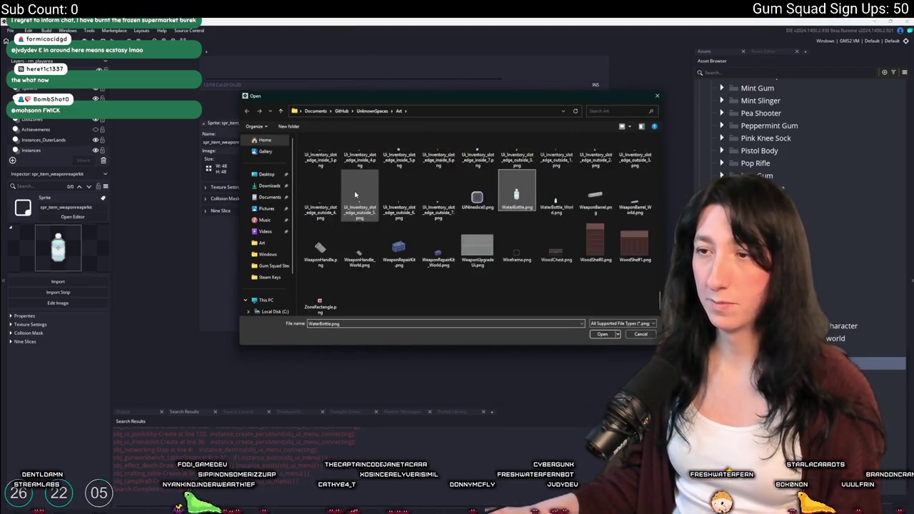
{"action": "left_click", "coordinate": [403, 246]}
{"action": "double_click", "coordinate": [414, 250]}
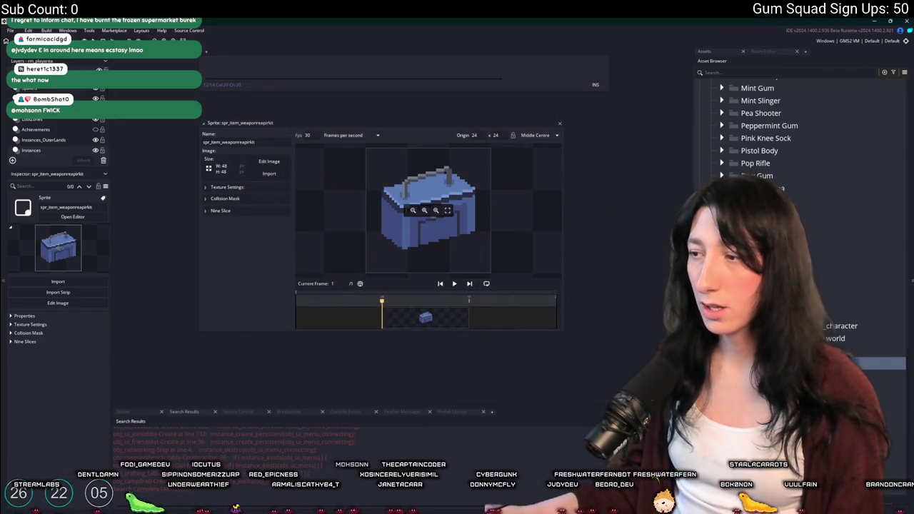
- Replace the world sprite's image with WeaponRepairKit_World.png and close that sprite
{"action": "double_click", "coordinate": [865, 373]}
{"action": "left_click", "coordinate": [275, 173]}
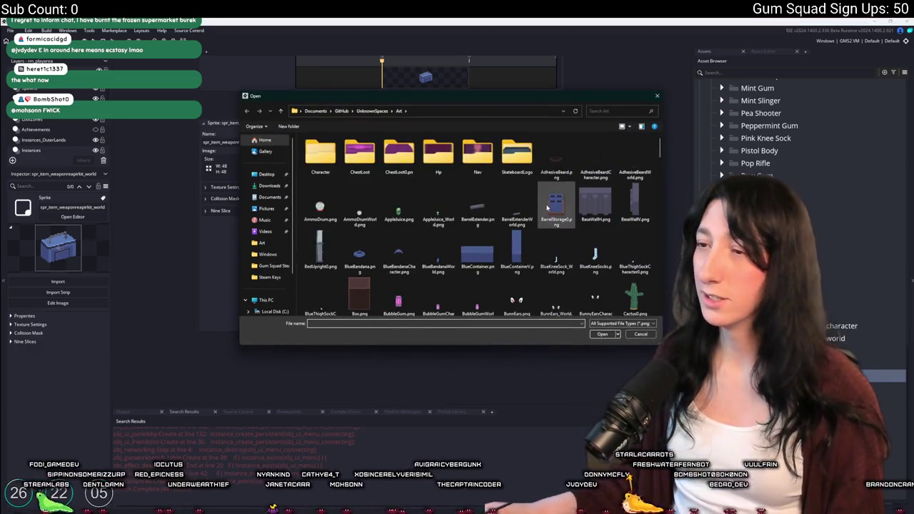
{"action": "scroll", "coordinate": [543, 200], "scroll_direction": "down", "scroll_amount": 10}
{"action": "left_click", "coordinate": [516, 194]}
{"action": "double_click", "coordinate": [440, 250]}
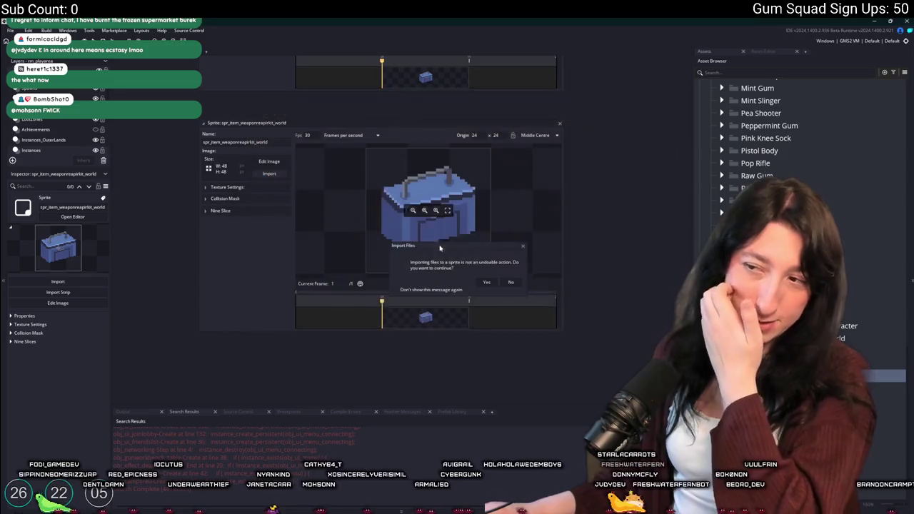
{"action": "left_click", "coordinate": [485, 282]}
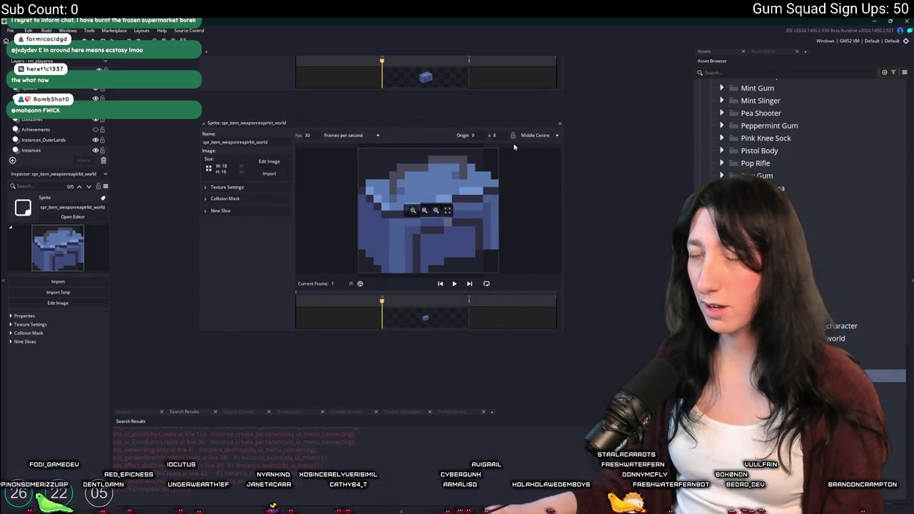
{"action": "left_click", "coordinate": [560, 124]}
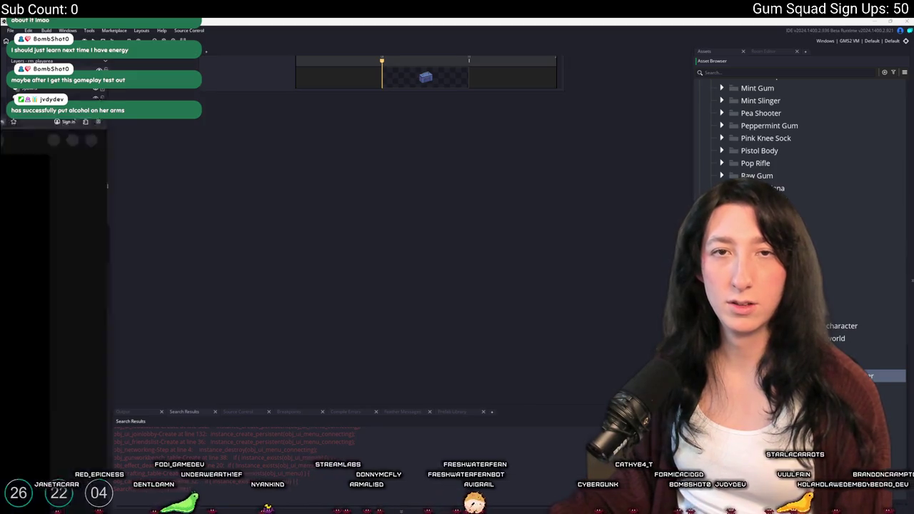
{"action": "key", "text": "alt+Tab"}
{"action": "left_click", "coordinate": [490, 241]}
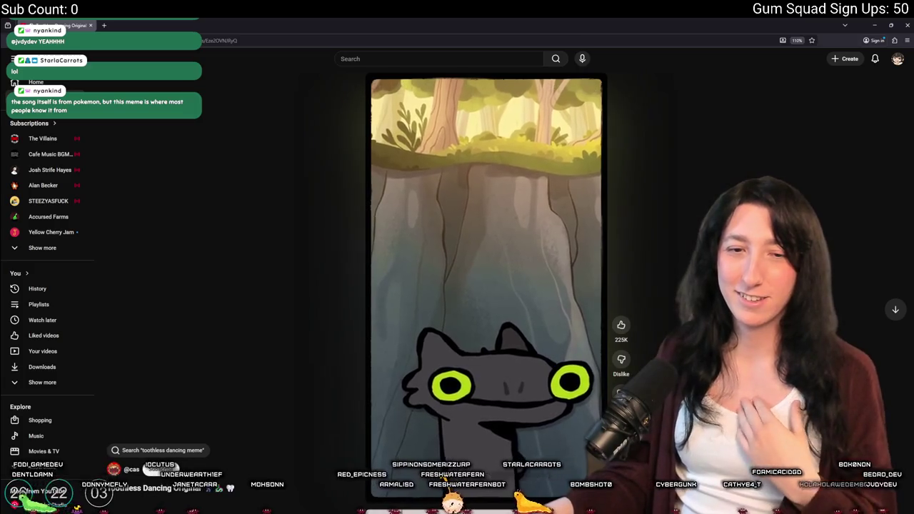
{"action": "key", "text": "alt+Tab"}
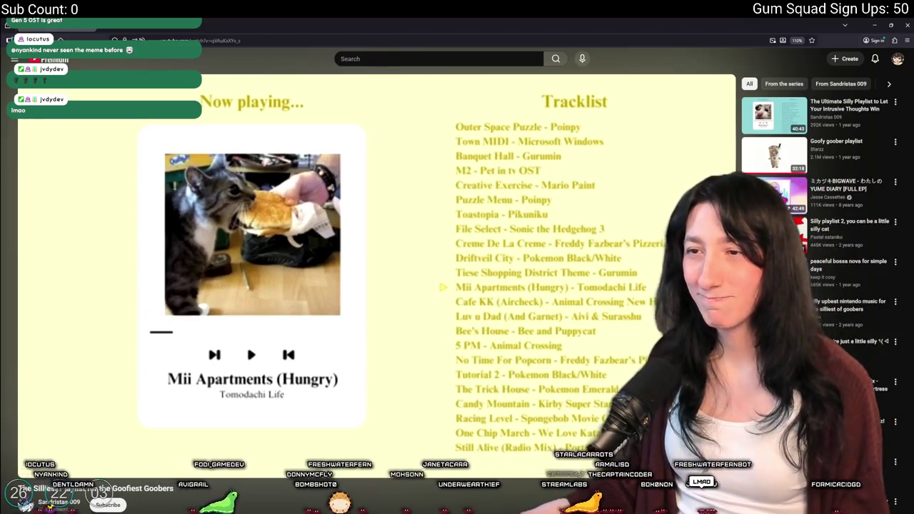
{"action": "key", "text": "alt+Tab"}
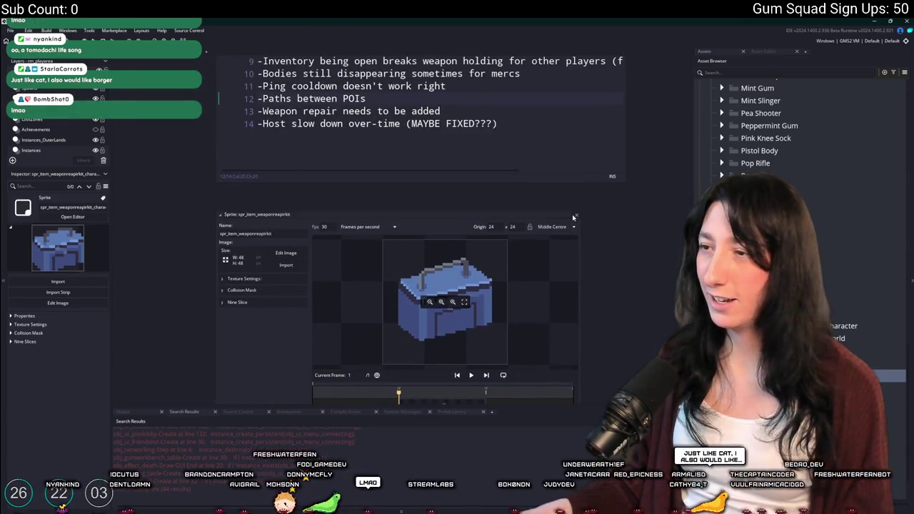
- Close the repair kit sprite and open scr_items through a Ctrl+T search for 'scr'
{"action": "left_click", "coordinate": [574, 215]}
{"action": "key", "text": "ctrl+t"}
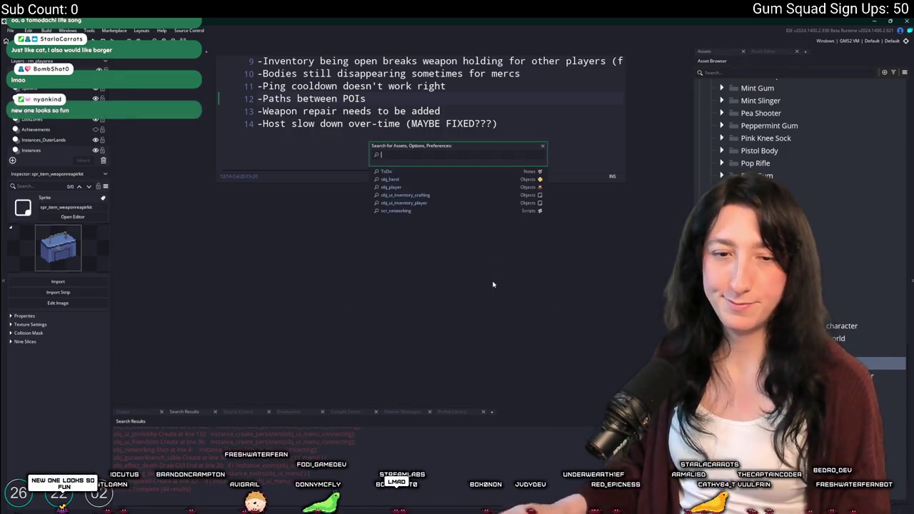
{"action": "type", "text": "scr_ite"}
{"action": "key", "text": "Return"}
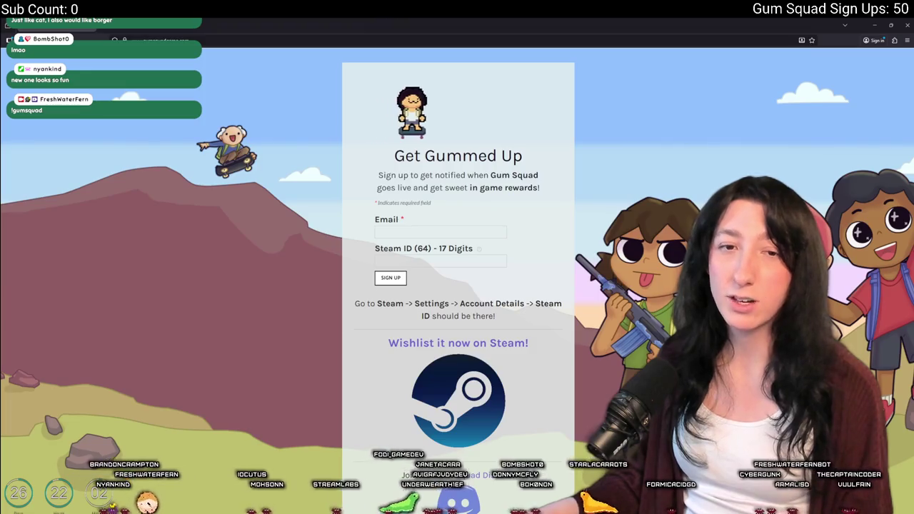
- Scroll the Gum Squad sign-up page and clear the accidental text selection
{"action": "scroll", "coordinate": [457, 285], "scroll_direction": "down", "scroll_amount": 1}
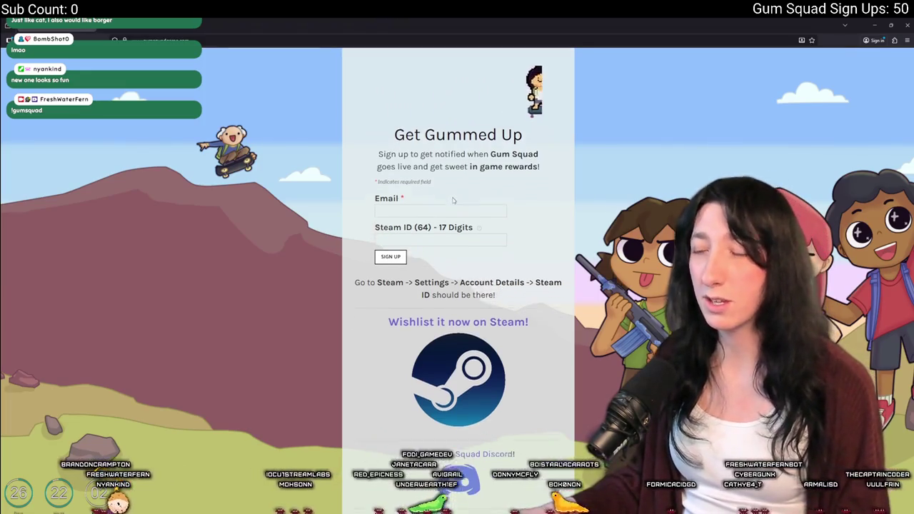
{"action": "left_click_drag", "start_coordinate": [474, 212], "coordinate": [367, 163]}
{"action": "left_click", "coordinate": [180, 183]}
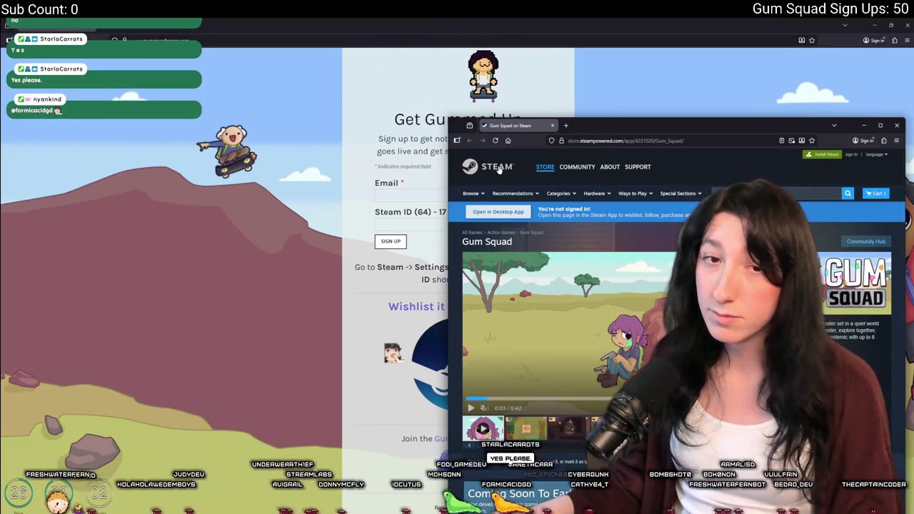
- Maximize the Steam store window and play the Gum Squad trailer unmuted in fullscreen
{"action": "key", "text": "super+Up"}
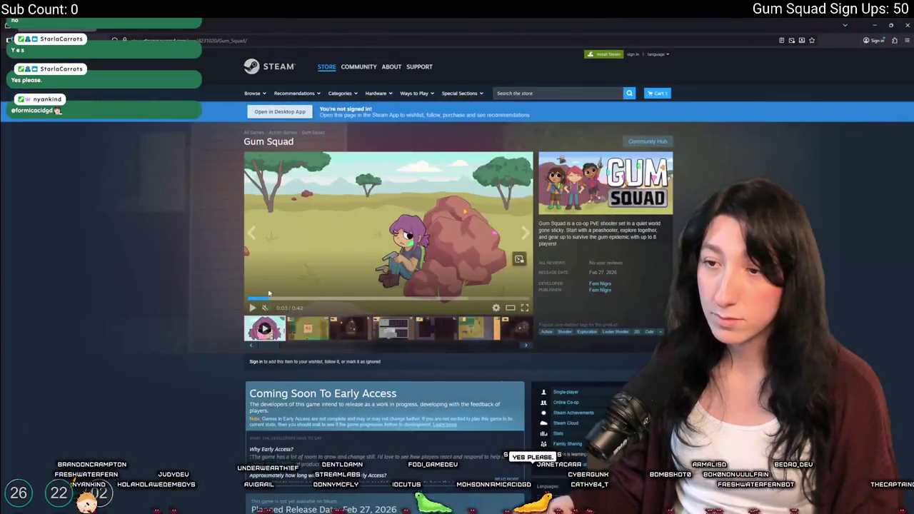
{"action": "left_click", "coordinate": [254, 299]}
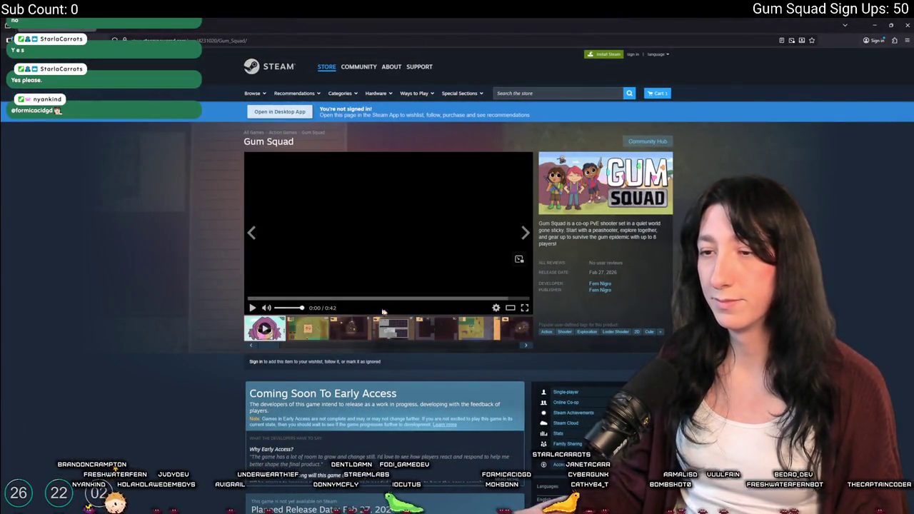
{"action": "left_click", "coordinate": [515, 310]}
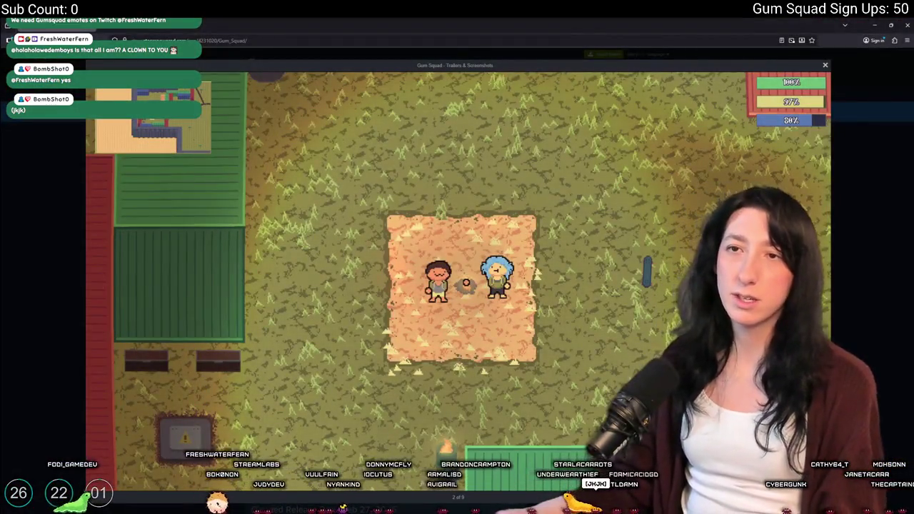
- Leave the screenshot viewer and enter 'twitch' in the address bar
{"action": "key", "text": "Escape"}
{"action": "key", "text": "ctrl+l"}
{"action": "type", "text": "twitch"}
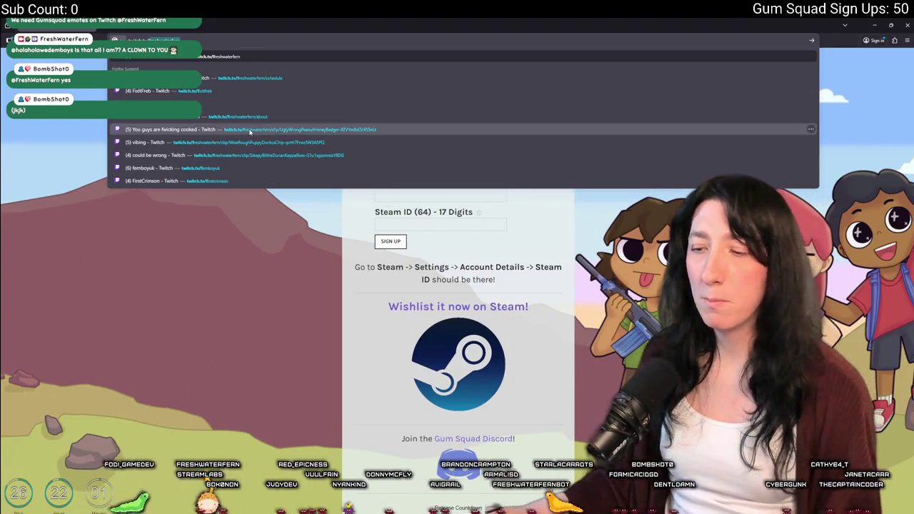
- Go to the Twitch Creator Dashboard through the account menu
{"action": "scroll", "coordinate": [307, 115], "scroll_direction": "down", "scroll_amount": 1}
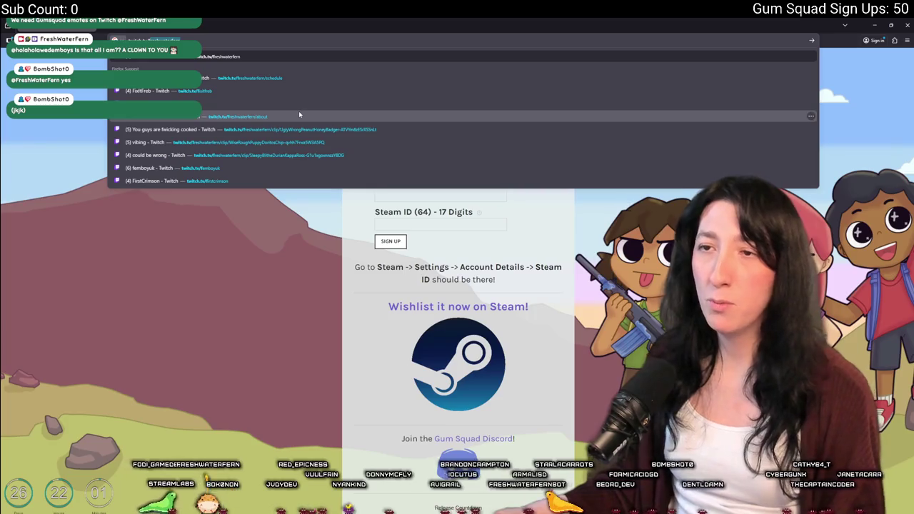
{"action": "left_click", "coordinate": [297, 84]}
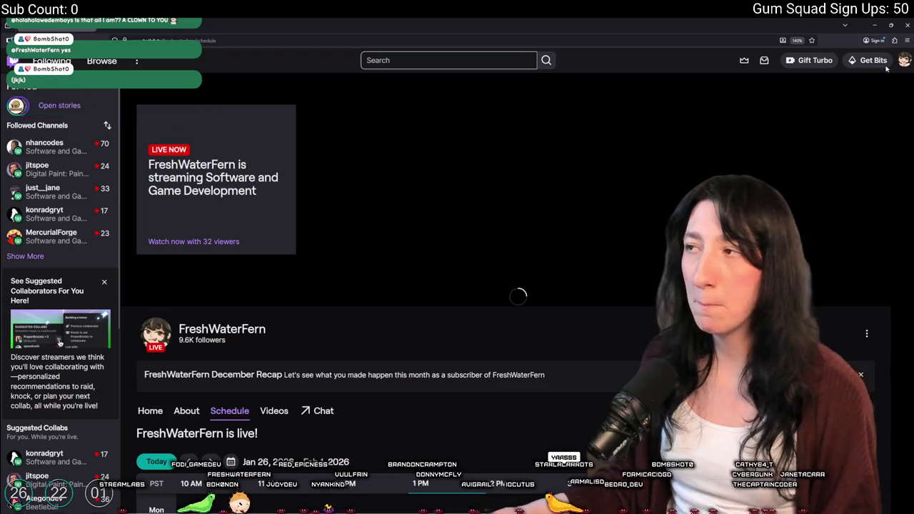
{"action": "left_click", "coordinate": [904, 60]}
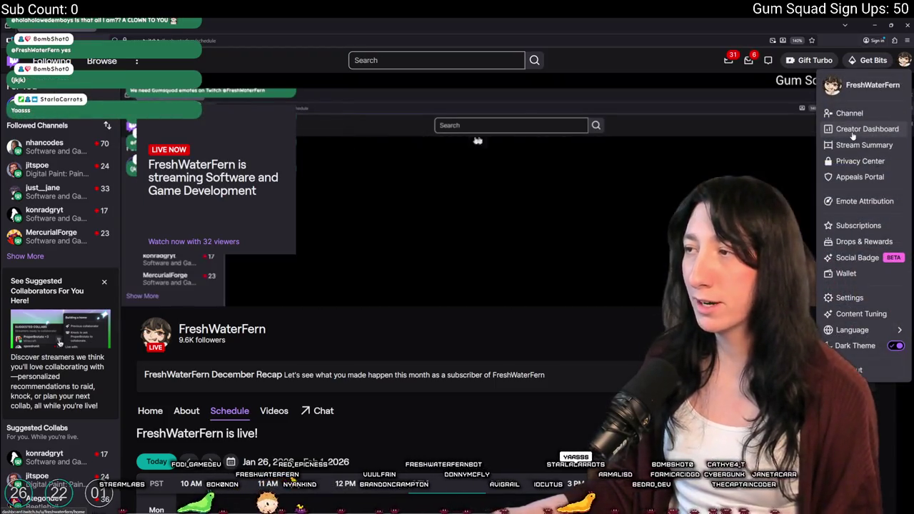
{"action": "left_click", "coordinate": [867, 128]}
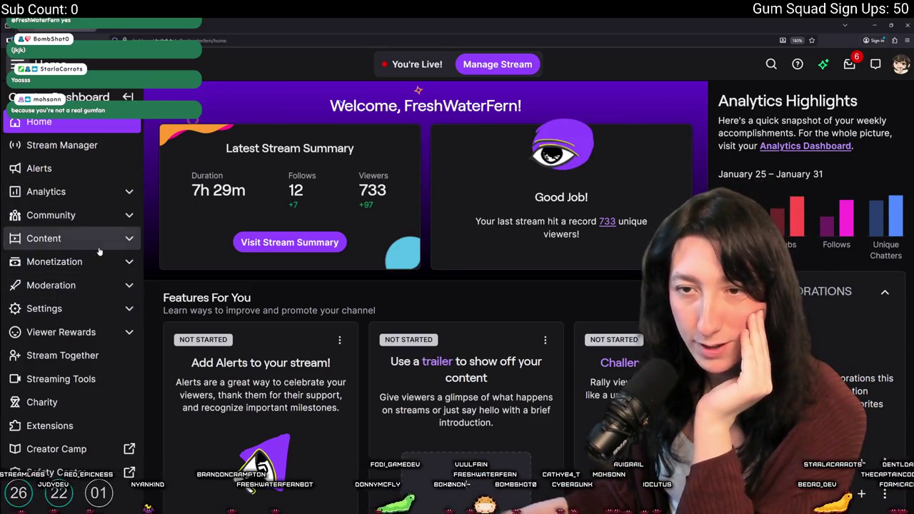
- Expand the dashboard sidebar's Monetization section and go to the Emotes page
{"action": "left_click", "coordinate": [99, 242]}
{"action": "left_click", "coordinate": [99, 244]}
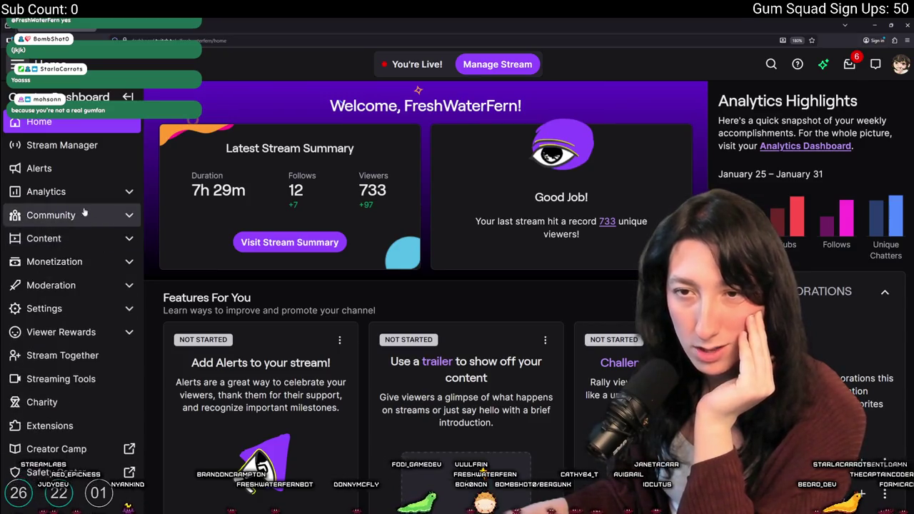
{"action": "left_click", "coordinate": [69, 262]}
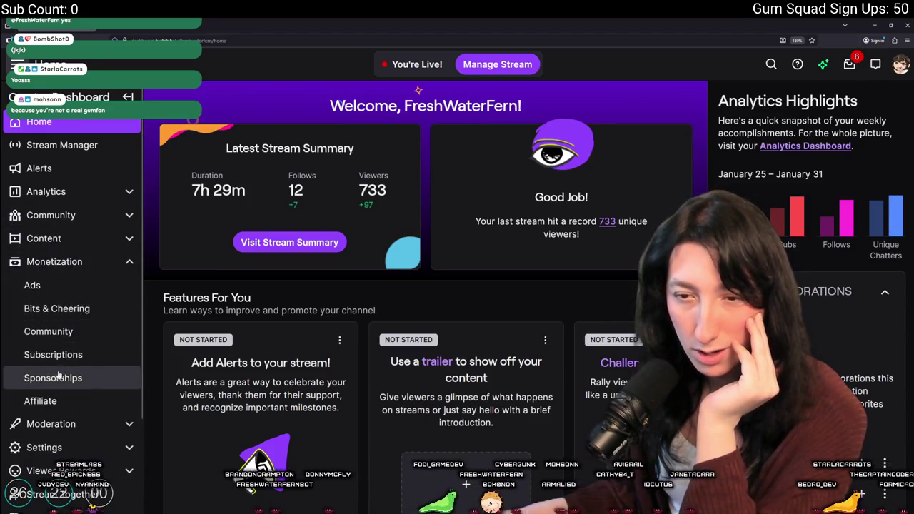
{"action": "scroll", "coordinate": [60, 377], "scroll_direction": "down", "scroll_amount": 2}
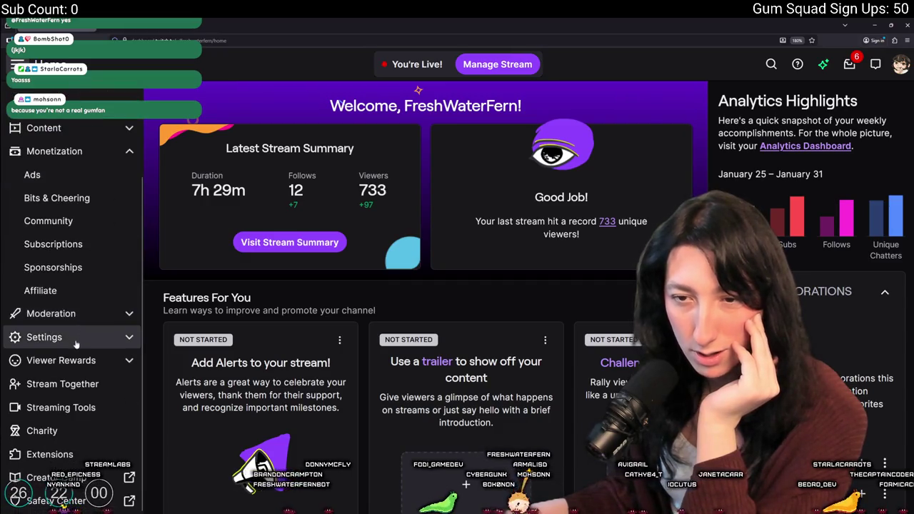
{"action": "left_click", "coordinate": [64, 373]}
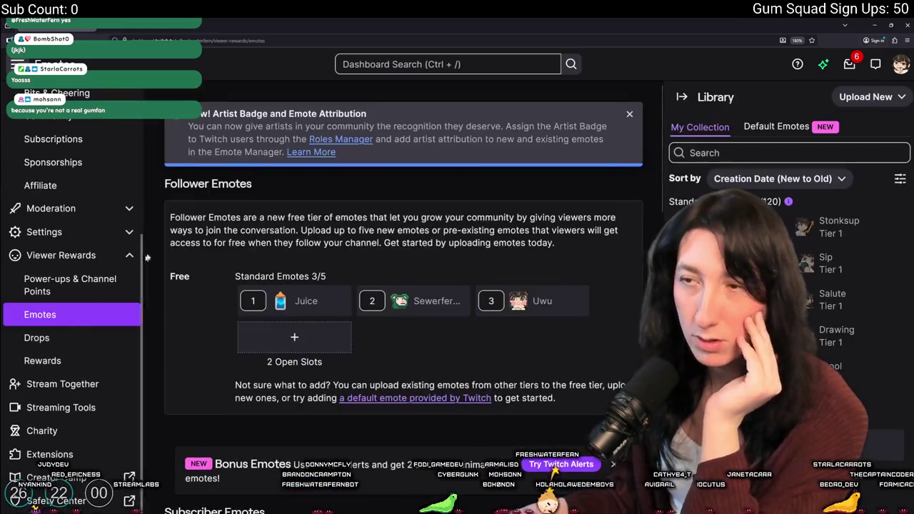
- Review the Tier 1 emotes and remove Froglive from its slot
{"action": "scroll", "coordinate": [286, 257], "scroll_direction": "down", "scroll_amount": 4}
{"action": "scroll", "coordinate": [319, 252], "scroll_direction": "down", "scroll_amount": 3}
{"action": "scroll", "coordinate": [321, 264], "scroll_direction": "down", "scroll_amount": 2}
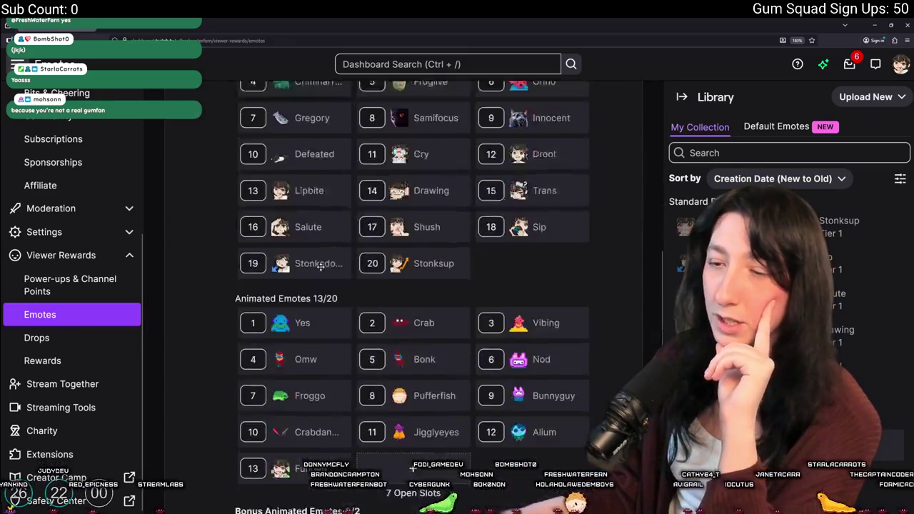
{"action": "scroll", "coordinate": [429, 251], "scroll_direction": "down", "scroll_amount": 4}
{"action": "scroll", "coordinate": [429, 251], "scroll_direction": "up", "scroll_amount": 1}
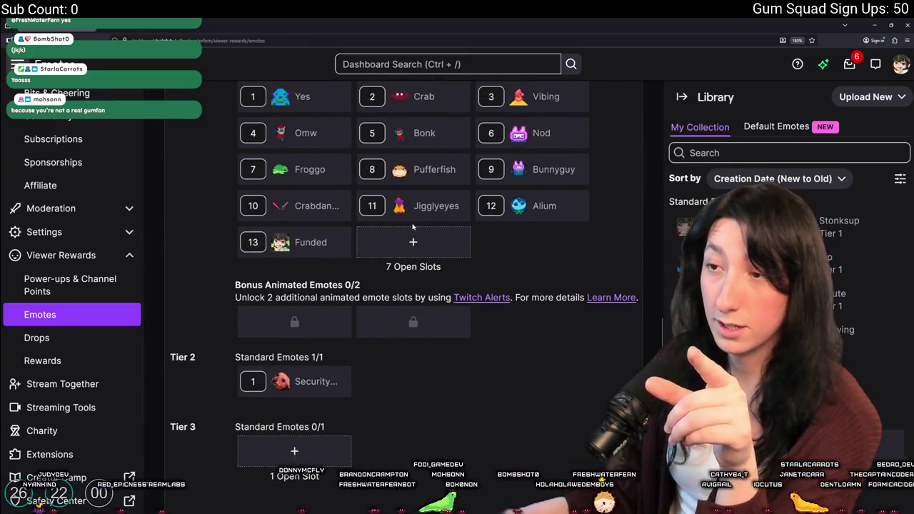
{"action": "scroll", "coordinate": [429, 250], "scroll_direction": "up", "scroll_amount": 1}
{"action": "scroll", "coordinate": [429, 250], "scroll_direction": "up", "scroll_amount": 2}
{"action": "scroll", "coordinate": [405, 319], "scroll_direction": "up", "scroll_amount": 2}
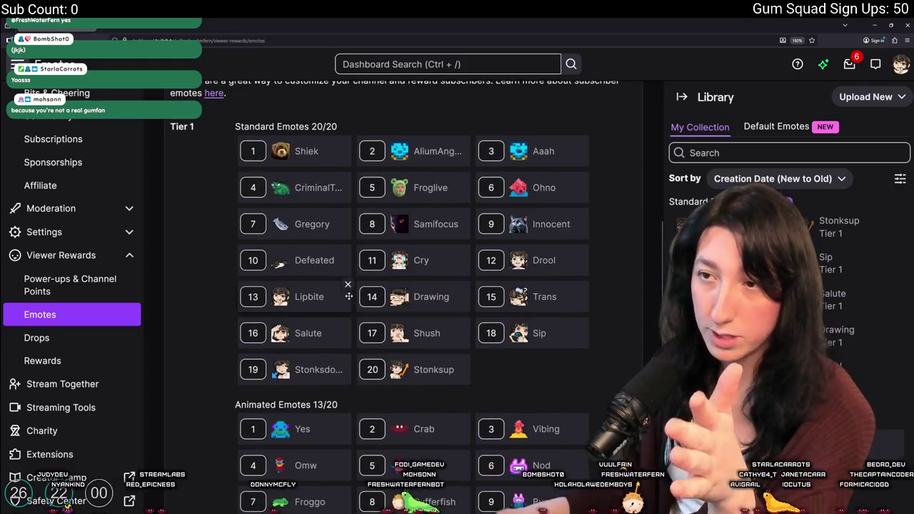
{"action": "mouse_move", "coordinate": [421, 188]}
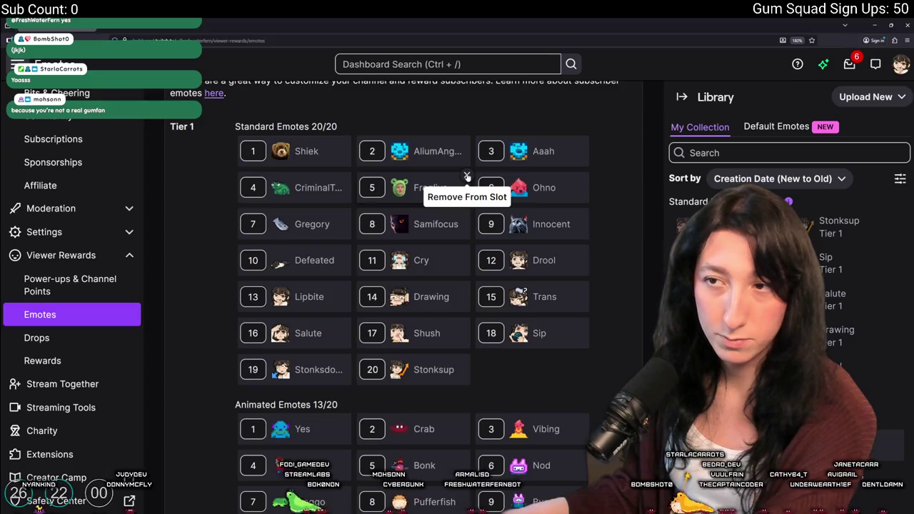
{"action": "left_click", "coordinate": [467, 176]}
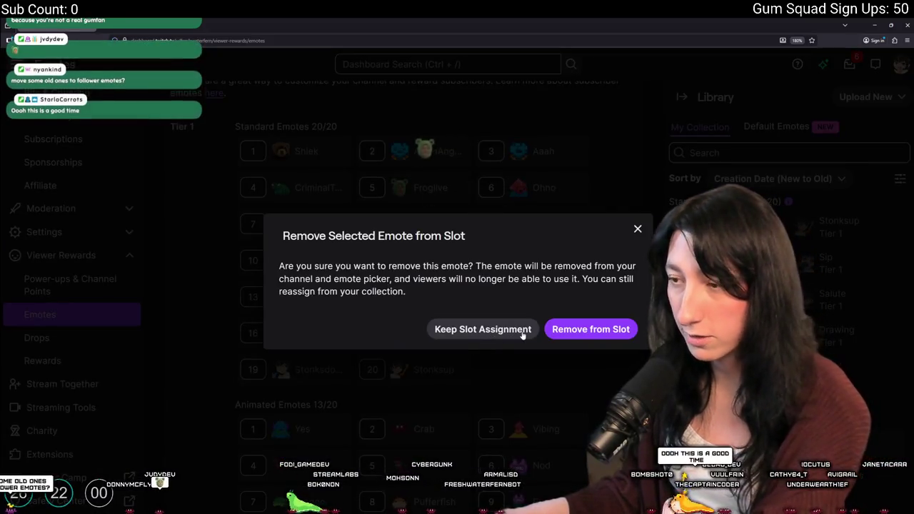
{"action": "left_click", "coordinate": [561, 334]}
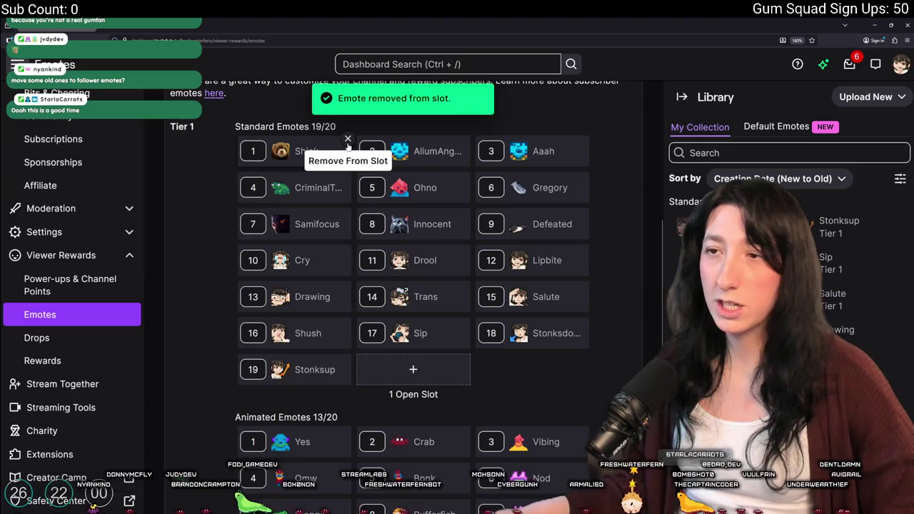
- Remove the first Tier 1 emote from its slot and begin a new Tier 1 emote upload
{"action": "left_click", "coordinate": [348, 141]}
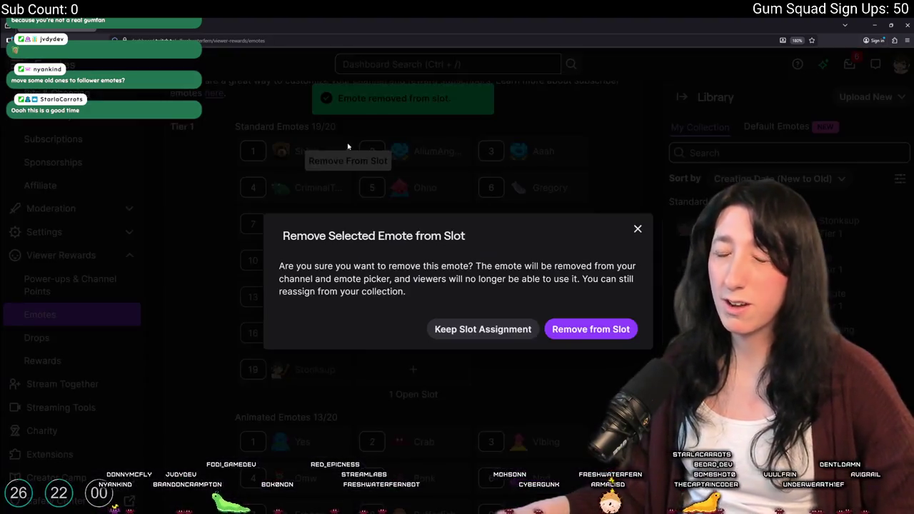
{"action": "left_click", "coordinate": [582, 331]}
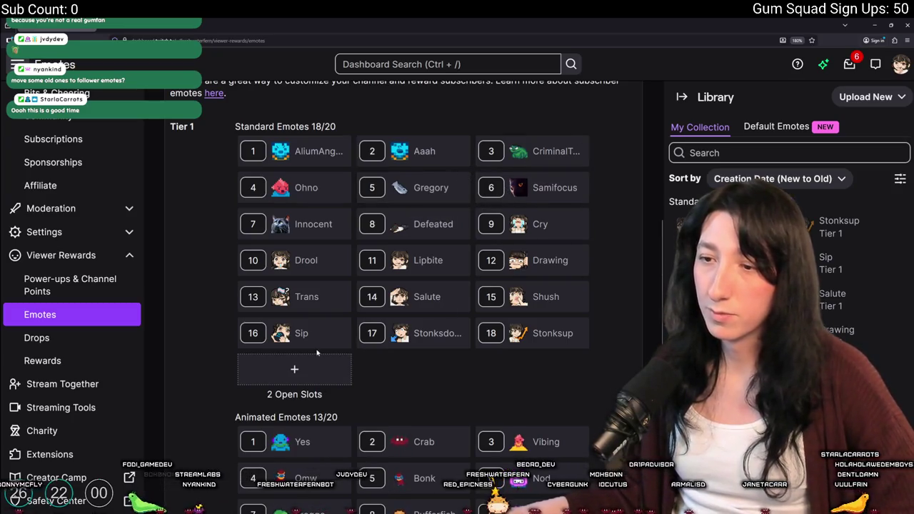
{"action": "left_click", "coordinate": [317, 366]}
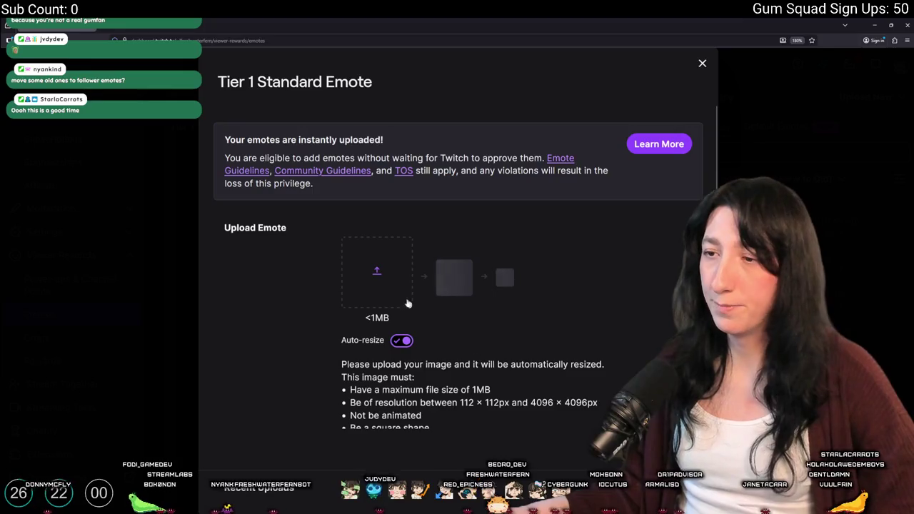
- Try attaching oldguyV2.png from Pictures as the emote, then bring up Windows search
{"action": "left_click", "coordinate": [389, 286]}
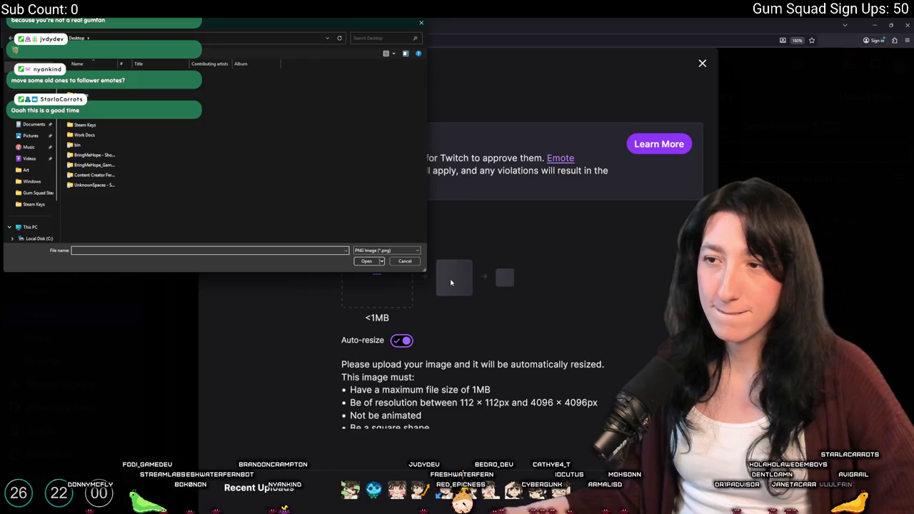
{"action": "key", "text": "Escape"}
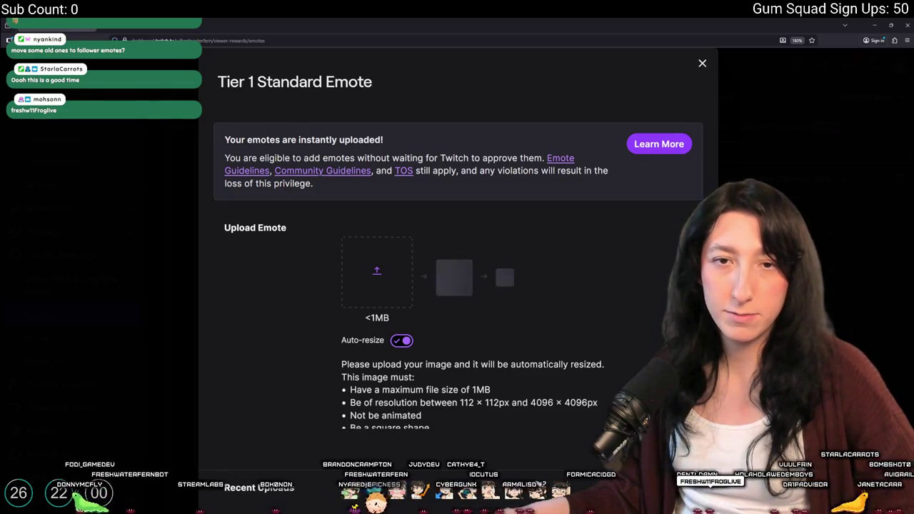
{"action": "left_click", "coordinate": [377, 271]}
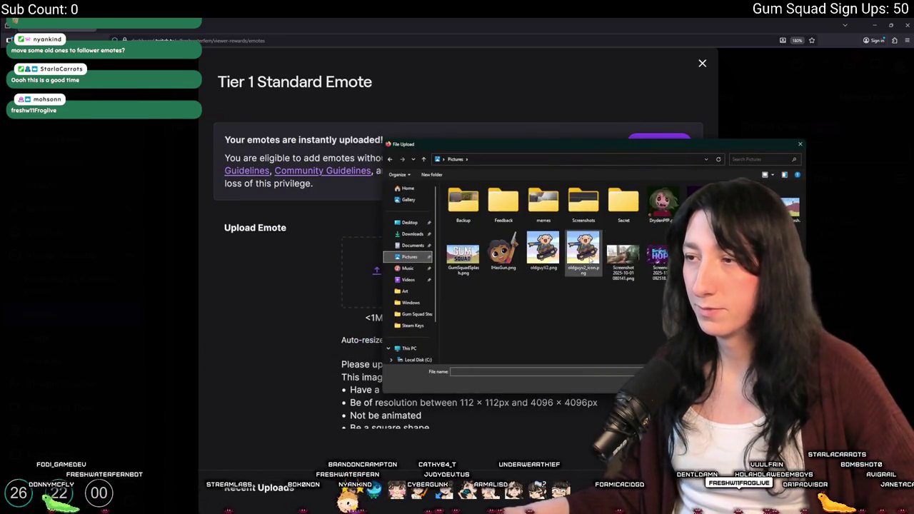
{"action": "left_click", "coordinate": [702, 250]}
{"action": "left_click", "coordinate": [543, 250]}
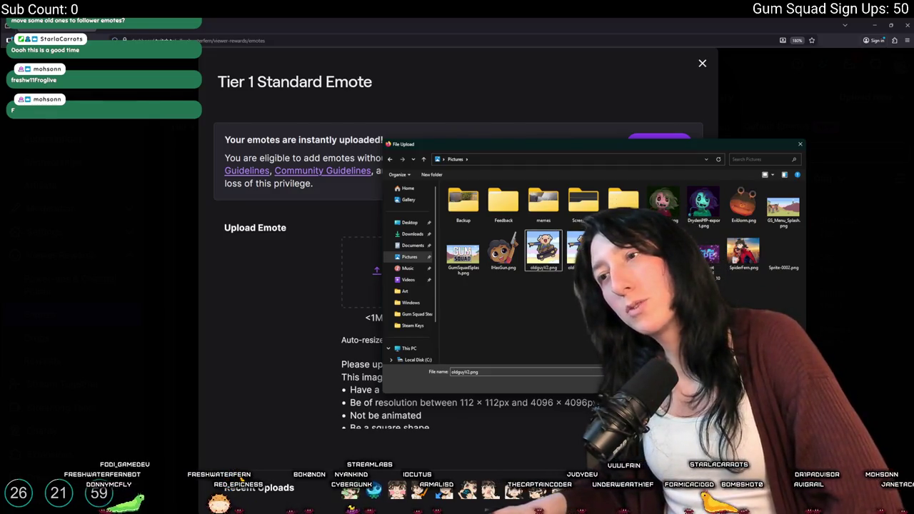
{"action": "double_click", "coordinate": [543, 249]}
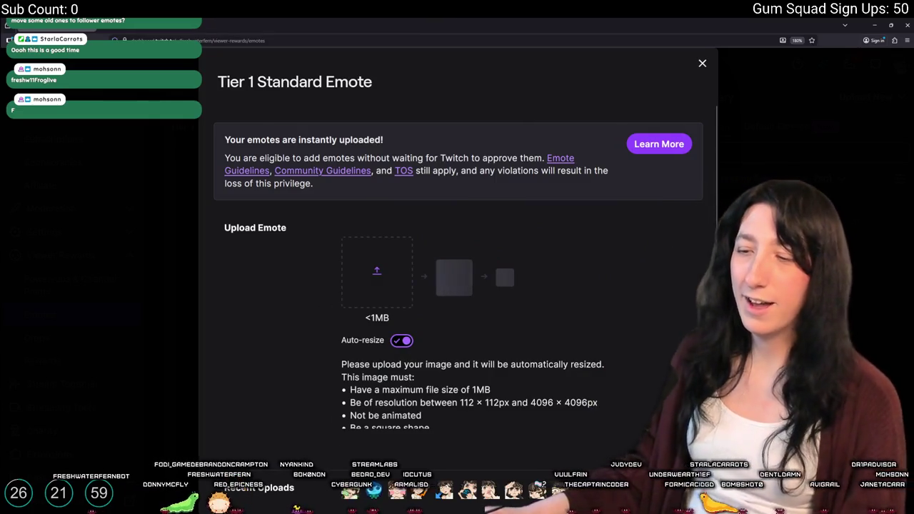
{"action": "key", "text": "super"}
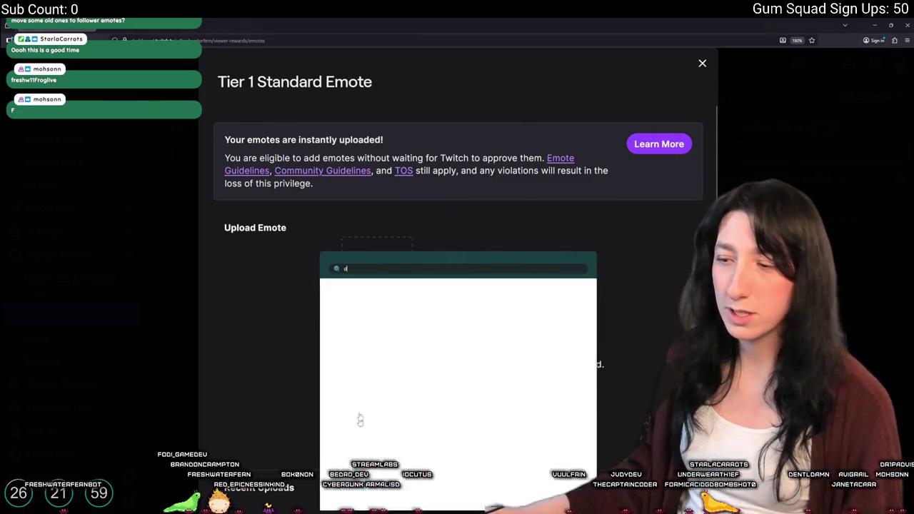
- Dismiss the 'discord' Windows search and reopen the emote file picker on the Desktop
{"action": "type", "text": "discord"}
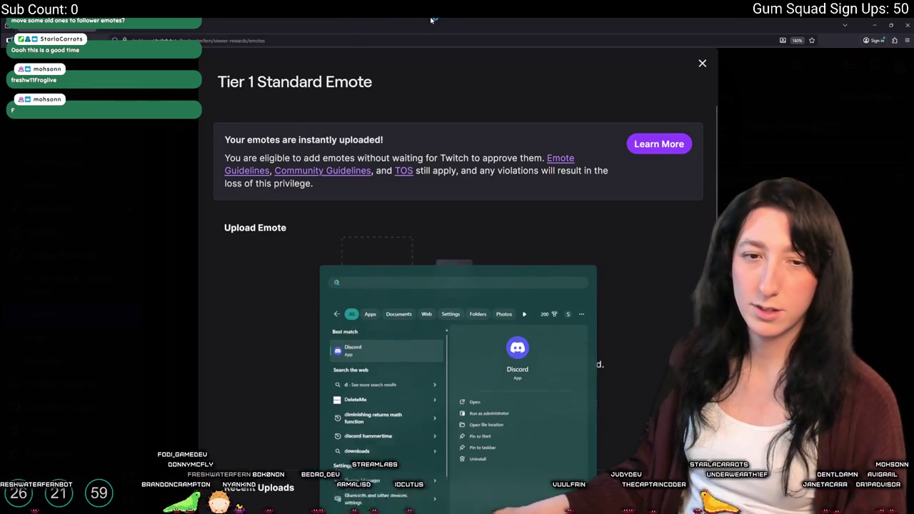
{"action": "key", "text": "Return"}
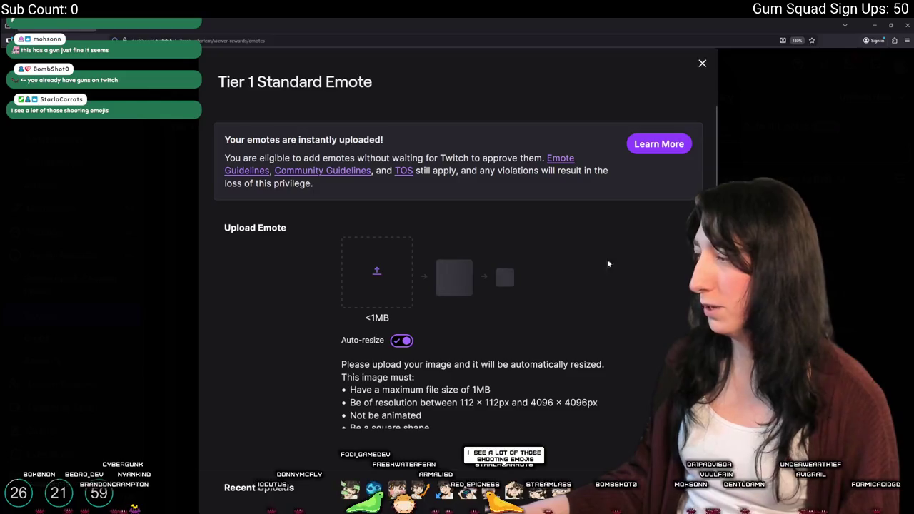
{"action": "left_click", "coordinate": [391, 280]}
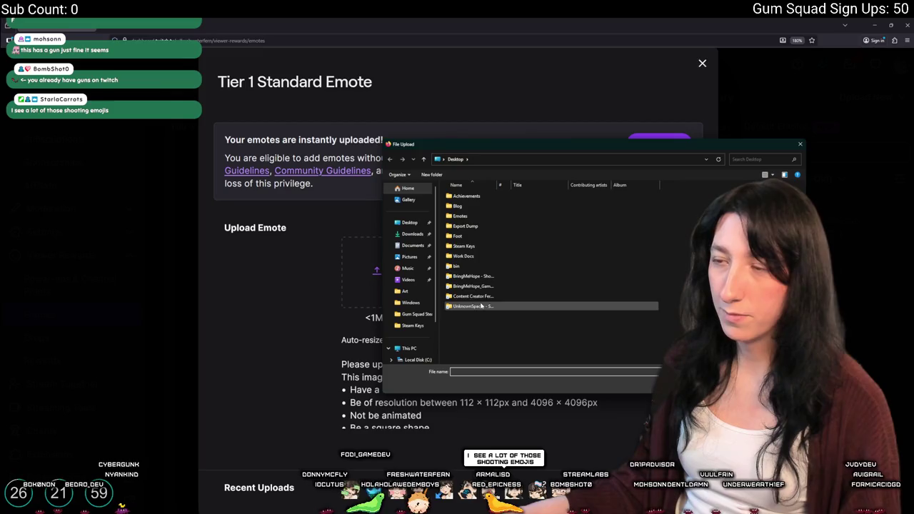
{"action": "left_click", "coordinate": [481, 217]}
{"action": "double_click", "coordinate": [481, 217]}
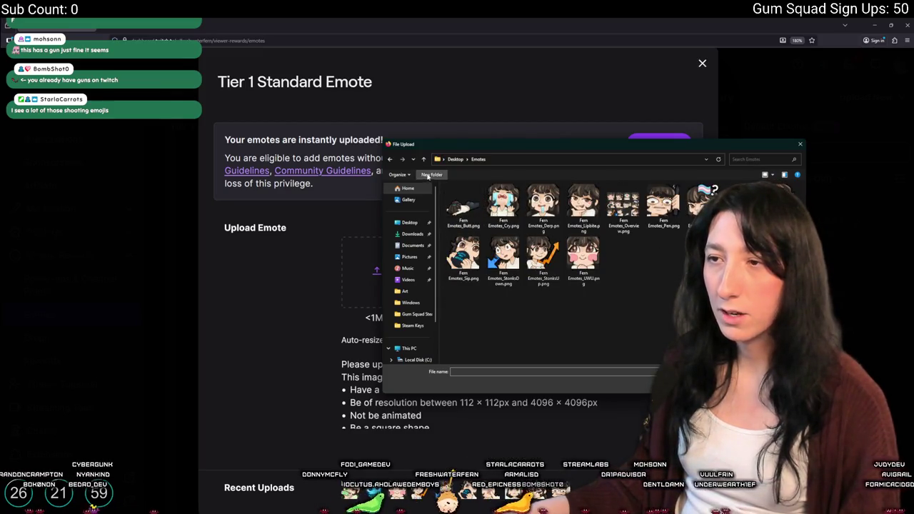
{"action": "left_click", "coordinate": [391, 158]}
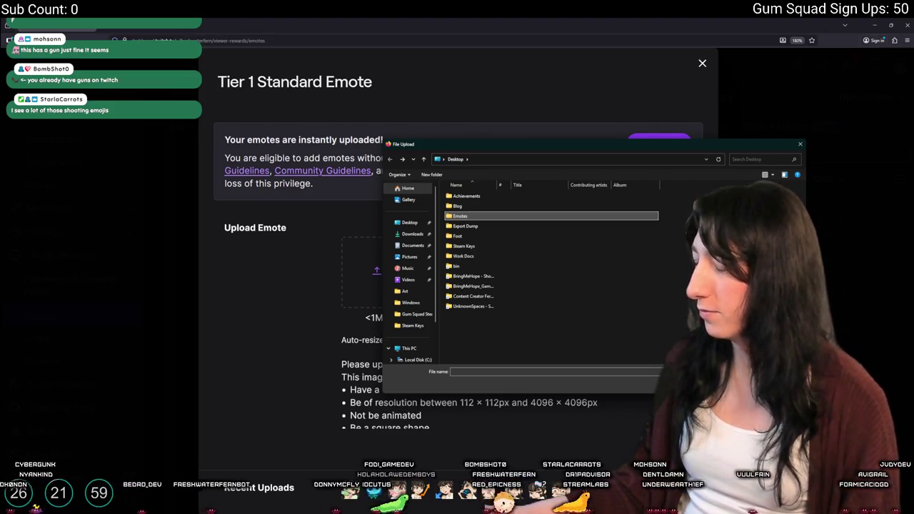
{"action": "key", "text": "alt+Tab"}
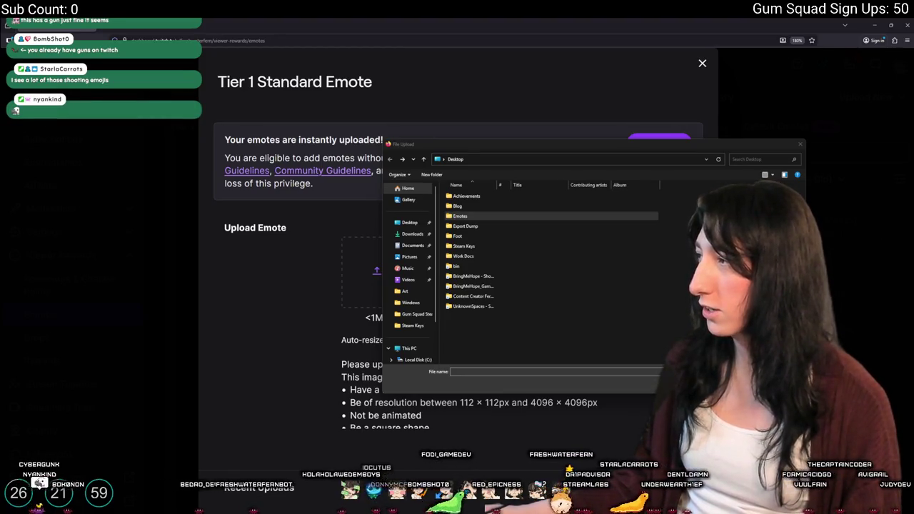
{"action": "key", "text": "alt+Tab"}
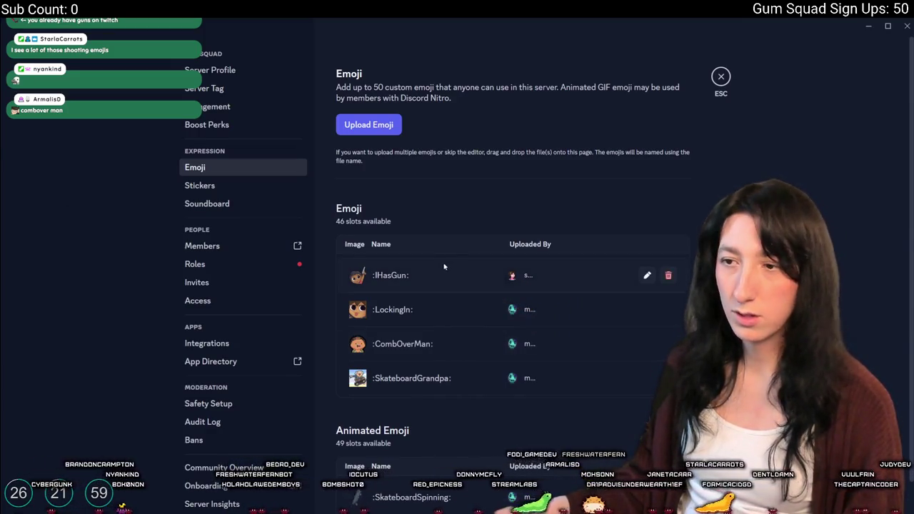
{"action": "key", "text": "alt+Tab"}
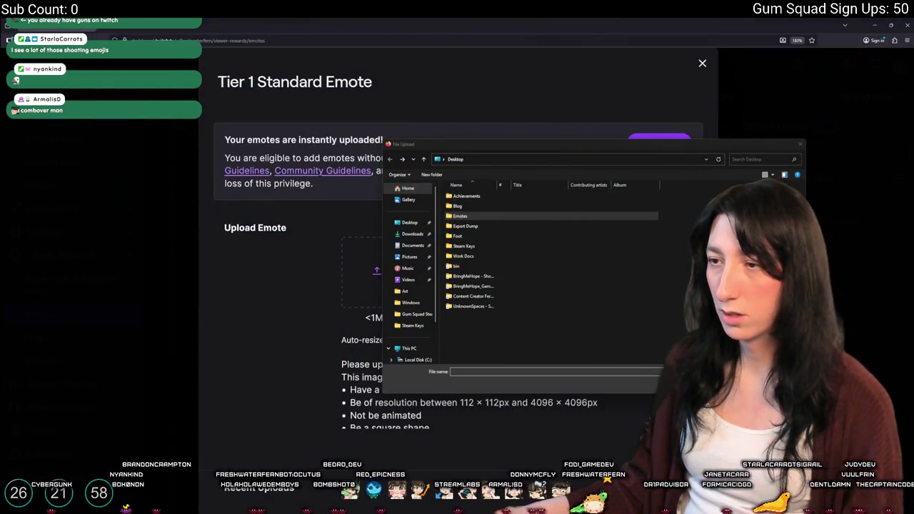
- Upload the gun-holding character PNG from Pictures as the Tier 1 emote image
{"action": "left_click", "coordinate": [403, 257]}
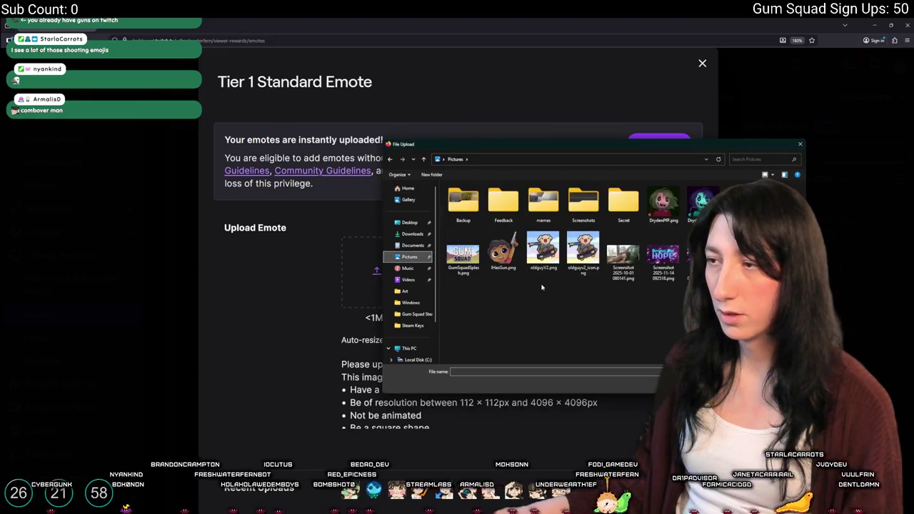
{"action": "left_click", "coordinate": [597, 269]}
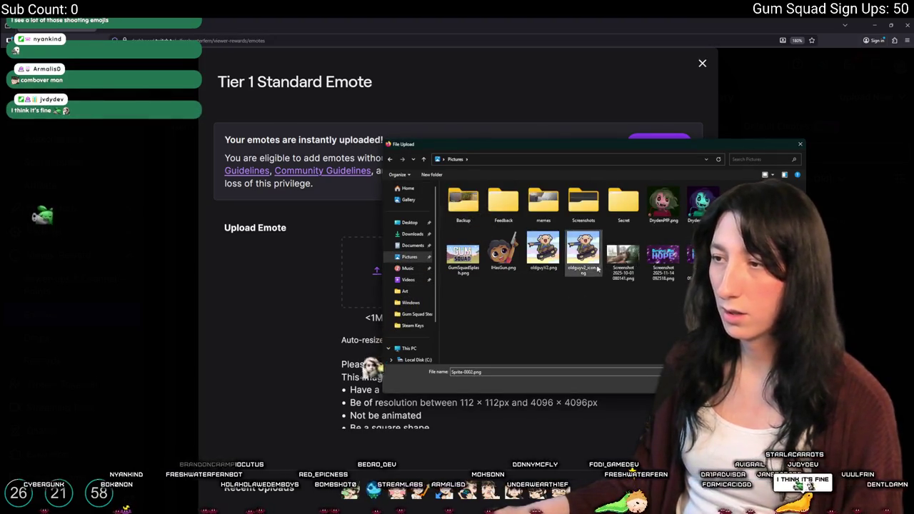
{"action": "double_click", "coordinate": [597, 269]}
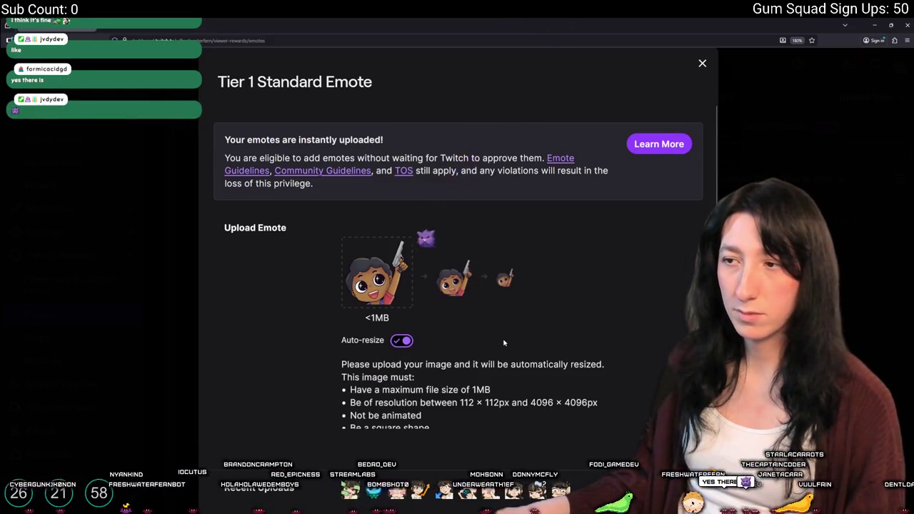
- Switch off auto-resize for the Tier 1 emote so separate 112, 56 and 28 px images are required
{"action": "scroll", "coordinate": [503, 342], "scroll_direction": "down", "scroll_amount": 2}
{"action": "scroll", "coordinate": [400, 214], "scroll_direction": "up", "scroll_amount": 2}
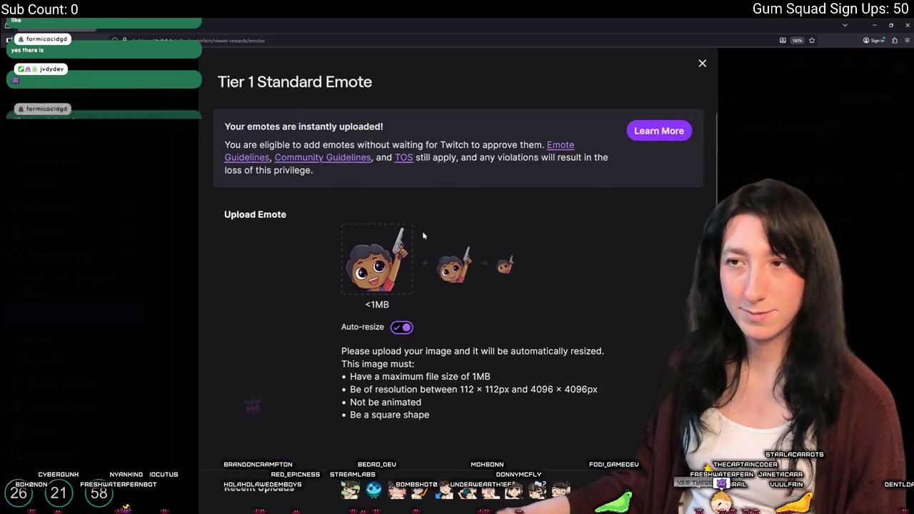
{"action": "scroll", "coordinate": [420, 242], "scroll_direction": "down", "scroll_amount": 1}
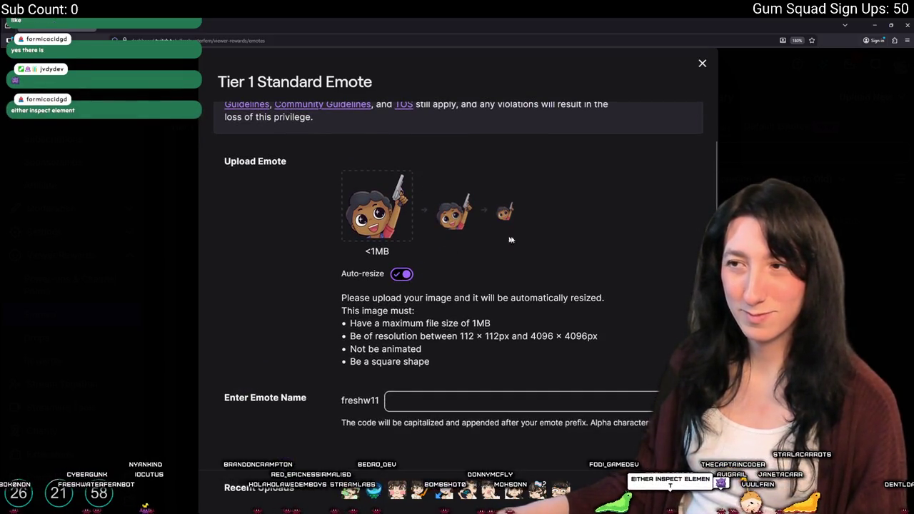
{"action": "left_click", "coordinate": [401, 273]}
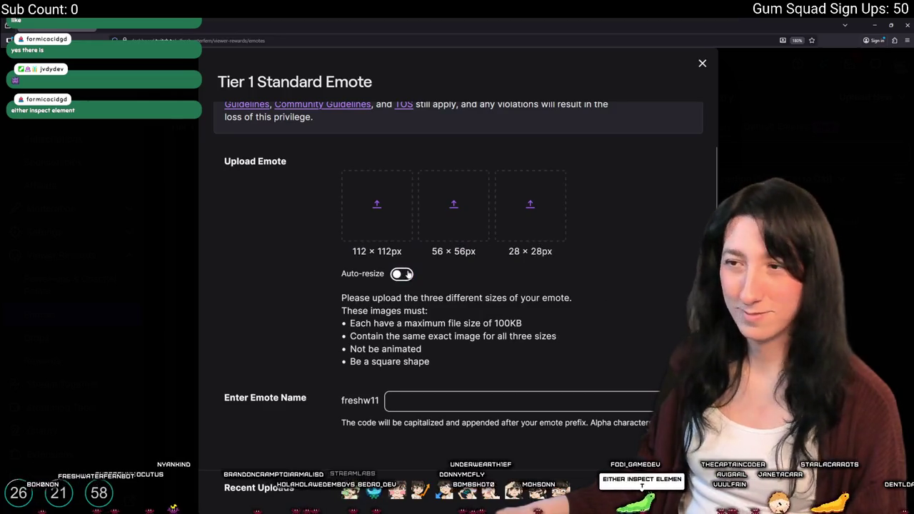
{"action": "scroll", "coordinate": [505, 293], "scroll_direction": "up", "scroll_amount": 1}
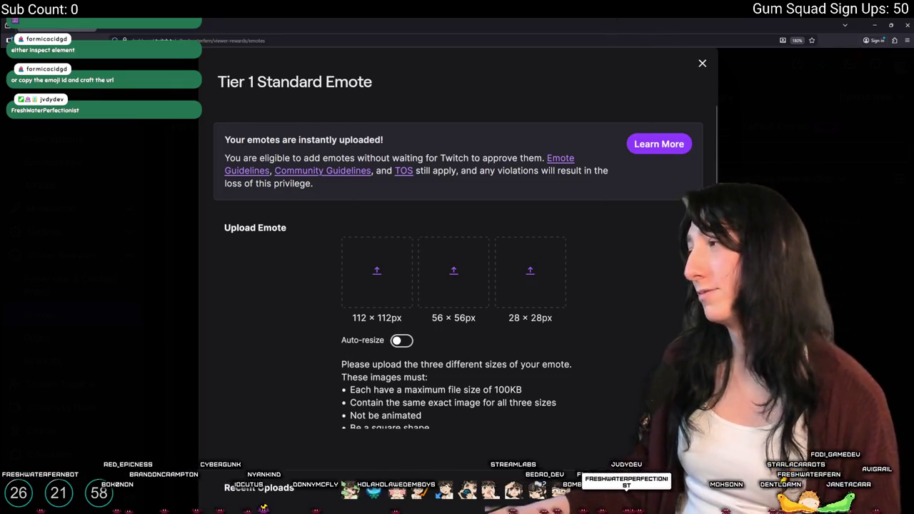
{"action": "key", "text": "super"}
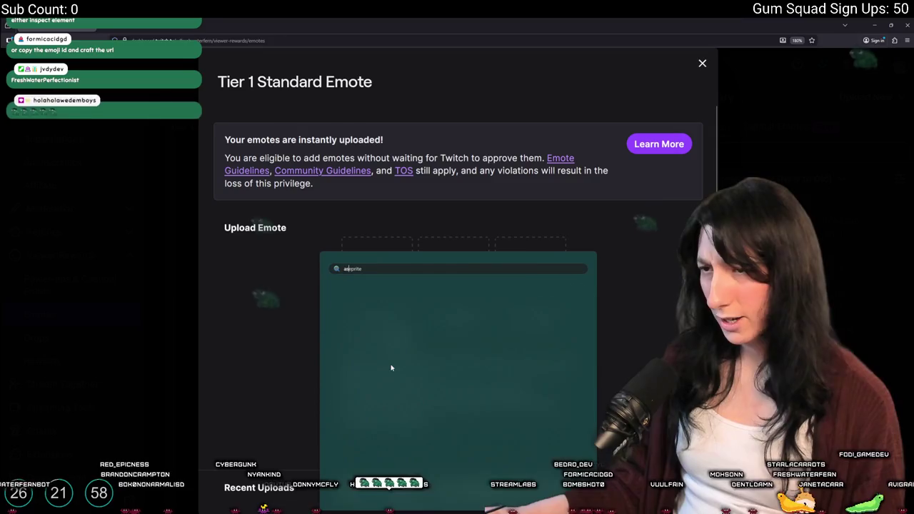
- Launch Aseprite from a system search for 'as' and bring up the Open File window
{"action": "type", "text": "as"}
{"action": "left_click", "coordinate": [381, 319]}
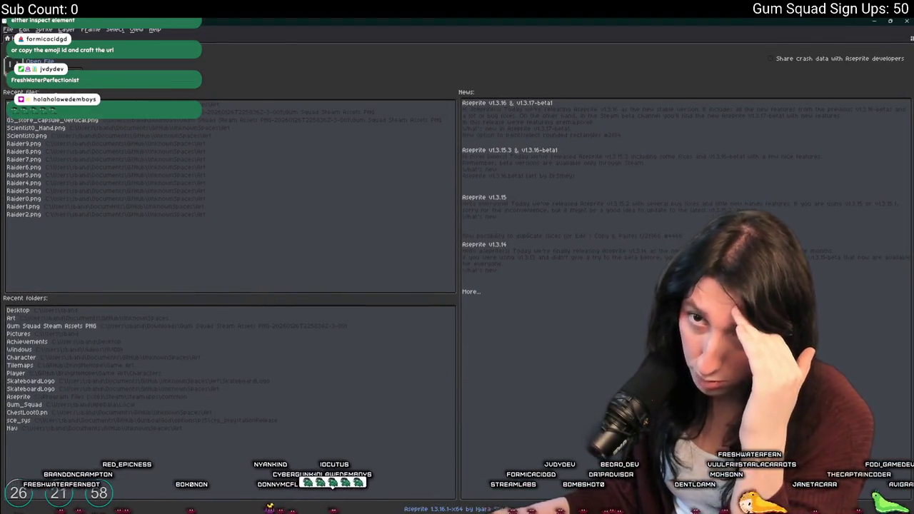
{"action": "key", "text": "ctrl+o"}
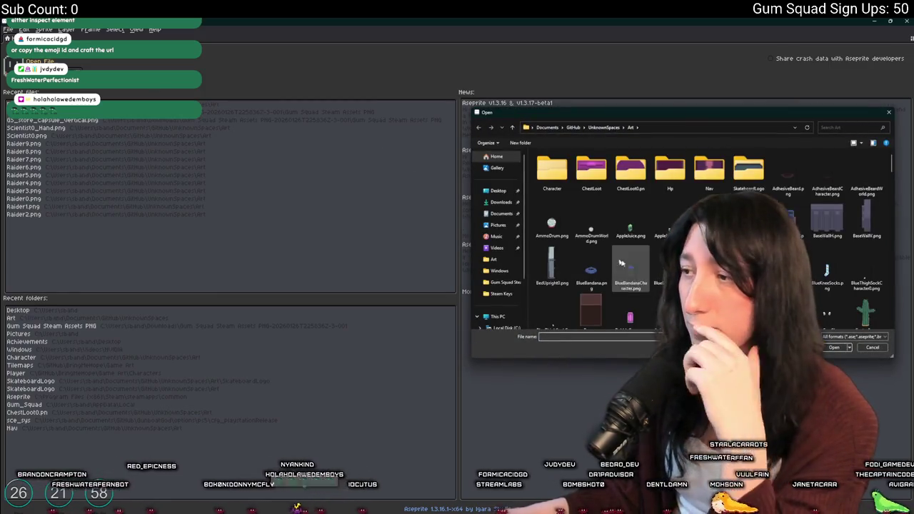
- Browse the Art folder, picking MintGum.png and then NormalRock0.png
{"action": "scroll", "coordinate": [645, 270], "scroll_direction": "down", "scroll_amount": 3}
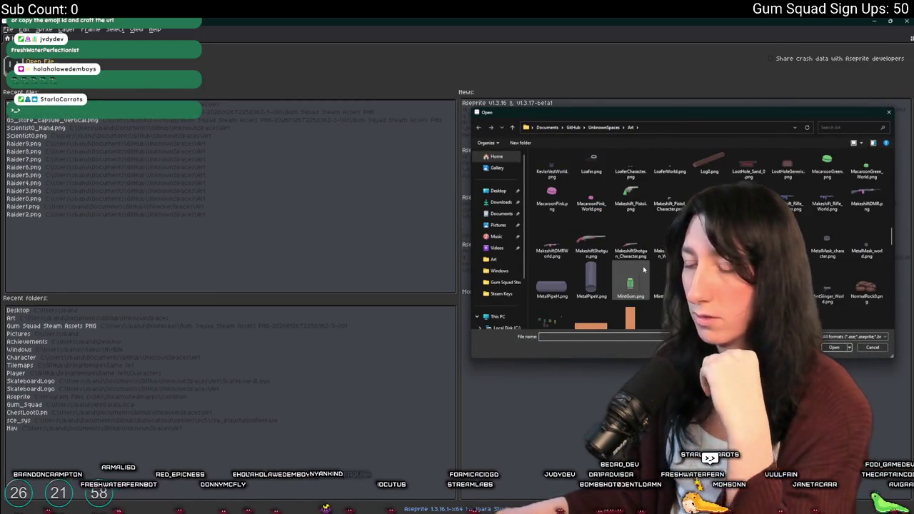
{"action": "left_click", "coordinate": [629, 285]}
{"action": "left_click", "coordinate": [865, 289]}
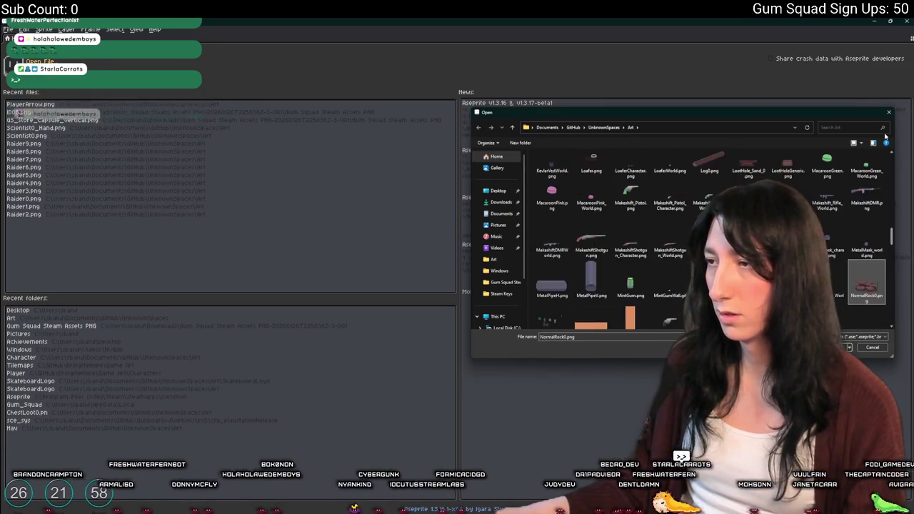
{"action": "scroll", "coordinate": [869, 164], "scroll_direction": "up", "scroll_amount": 5}
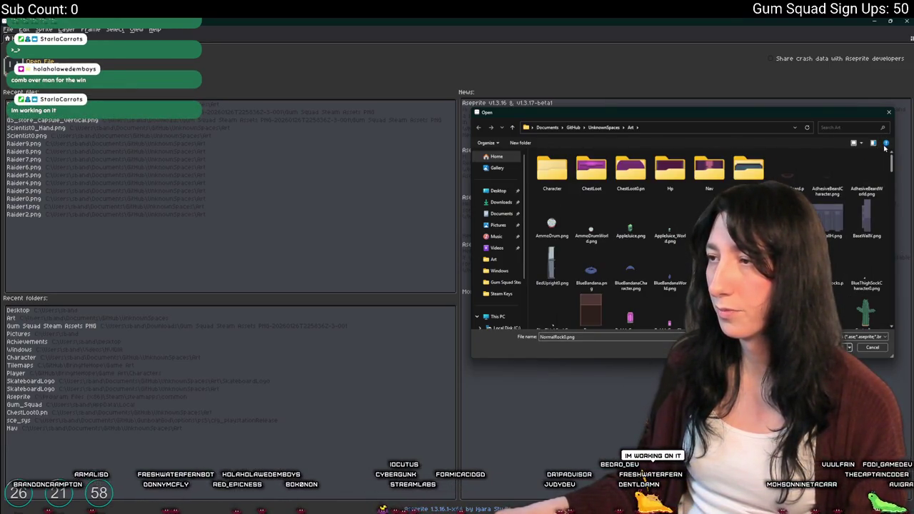
{"action": "scroll", "coordinate": [629, 200], "scroll_direction": "down", "scroll_amount": 5}
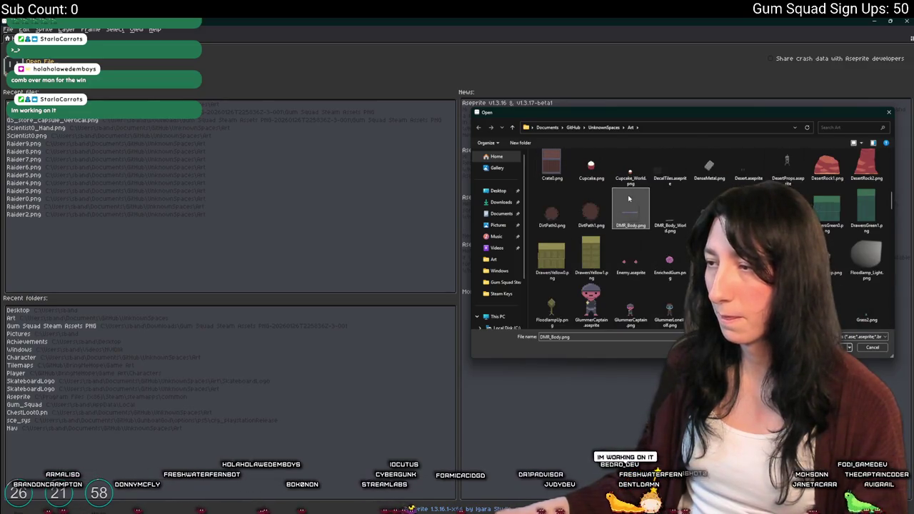
{"action": "scroll", "coordinate": [629, 199], "scroll_direction": "down", "scroll_amount": 2}
{"action": "scroll", "coordinate": [631, 229], "scroll_direction": "down", "scroll_amount": 2}
{"action": "scroll", "coordinate": [635, 257], "scroll_direction": "down", "scroll_amount": 2}
{"action": "scroll", "coordinate": [642, 291], "scroll_direction": "down", "scroll_amount": 2}
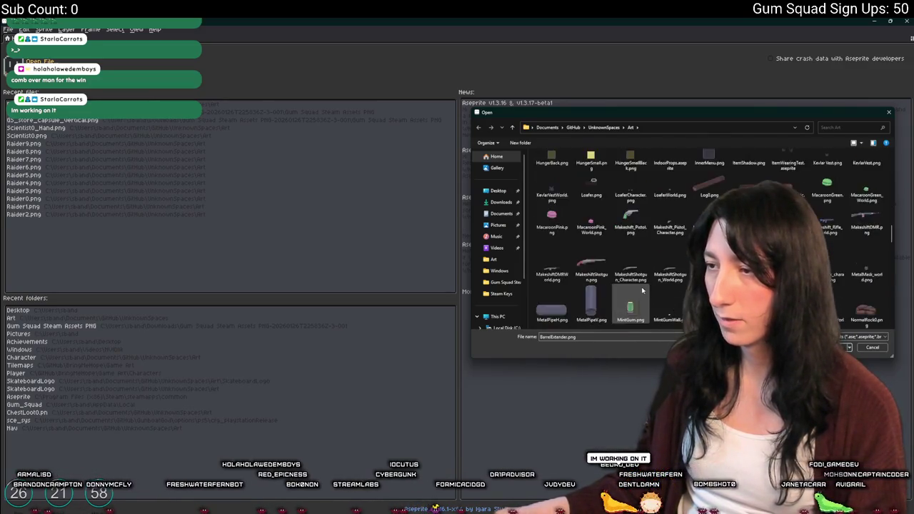
{"action": "scroll", "coordinate": [642, 289], "scroll_direction": "up", "scroll_amount": 2}
{"action": "scroll", "coordinate": [646, 287], "scroll_direction": "up", "scroll_amount": 1}
{"action": "scroll", "coordinate": [650, 285], "scroll_direction": "up", "scroll_amount": 2}
{"action": "scroll", "coordinate": [653, 284], "scroll_direction": "up", "scroll_amount": 1}
{"action": "scroll", "coordinate": [654, 282], "scroll_direction": "up", "scroll_amount": 2}
{"action": "scroll", "coordinate": [654, 278], "scroll_direction": "up", "scroll_amount": 2}
{"action": "scroll", "coordinate": [654, 275], "scroll_direction": "up", "scroll_amount": 2}
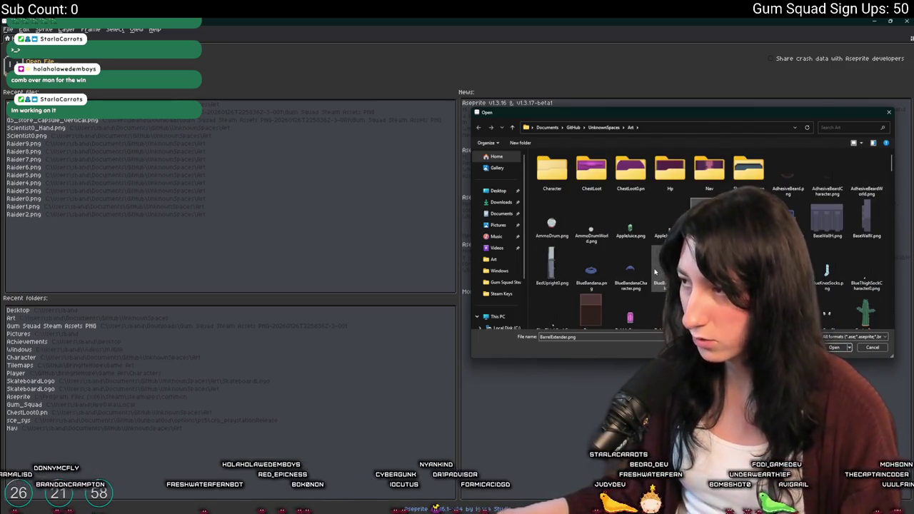
{"action": "scroll", "coordinate": [654, 272], "scroll_direction": "down", "scroll_amount": 3}
{"action": "scroll", "coordinate": [655, 272], "scroll_direction": "down", "scroll_amount": 3}
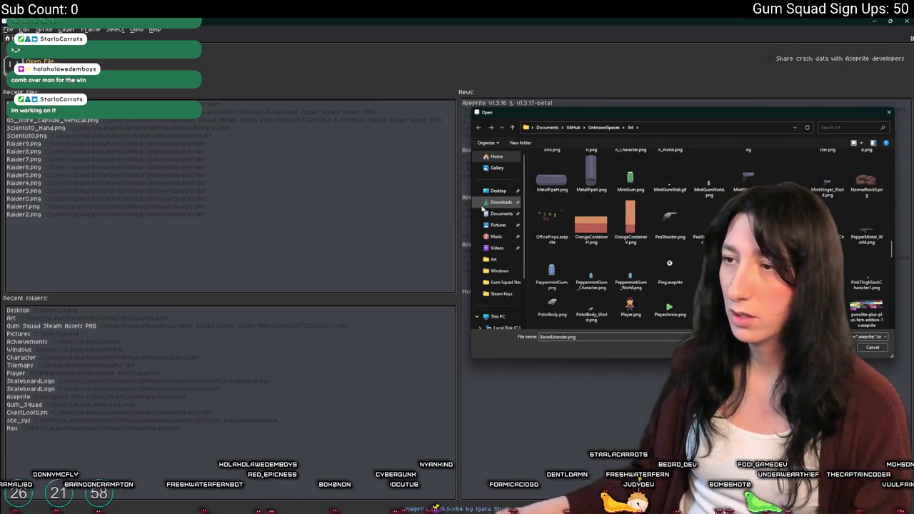
- Move to the Downloads folder, then to the Pictures folder holding IHasGun.png
{"action": "left_click", "coordinate": [498, 202]}
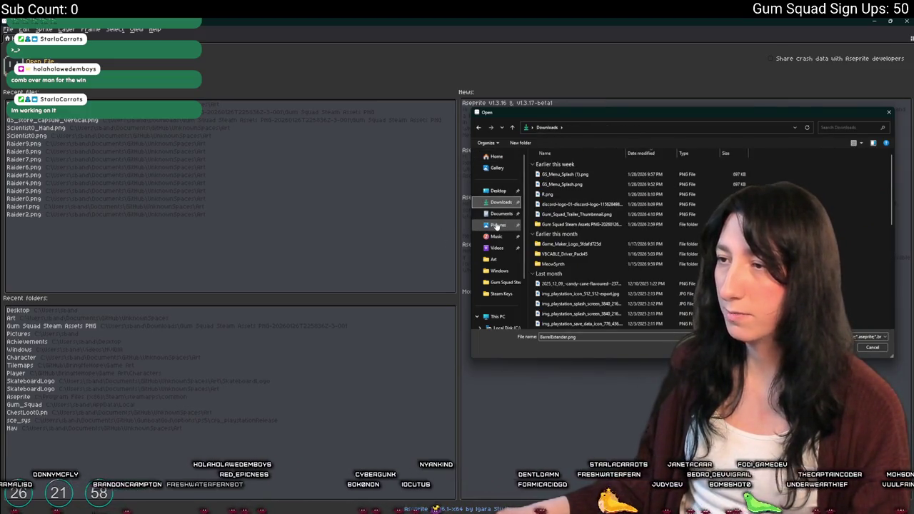
{"action": "scroll", "coordinate": [610, 257], "scroll_direction": "down", "scroll_amount": 5}
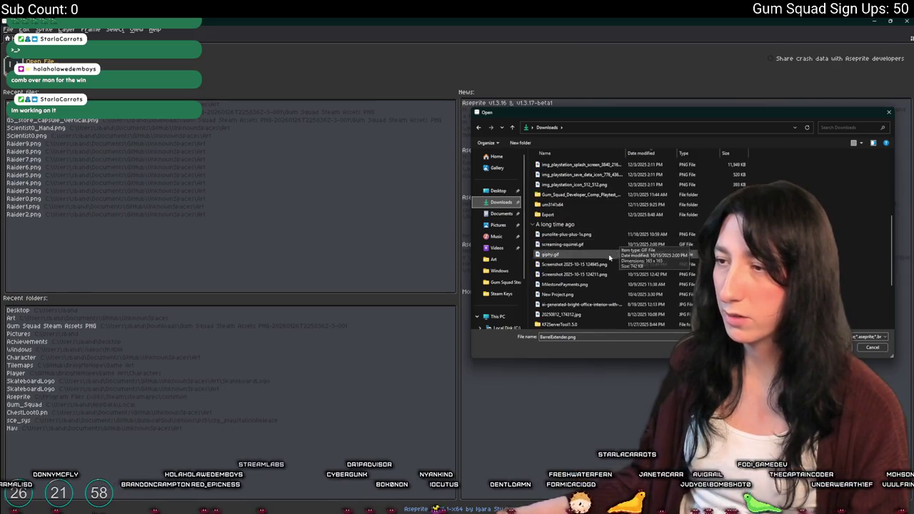
{"action": "scroll", "coordinate": [609, 257], "scroll_direction": "up", "scroll_amount": 5}
{"action": "left_click", "coordinate": [498, 225]}
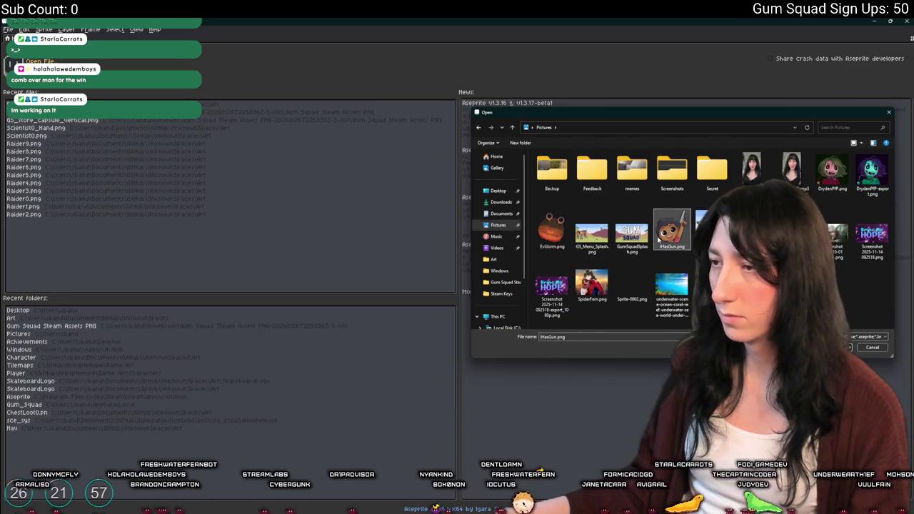
- Open IHasGun.png, try a 128 sprite size, then undo that resize
{"action": "double_click", "coordinate": [670, 234]}
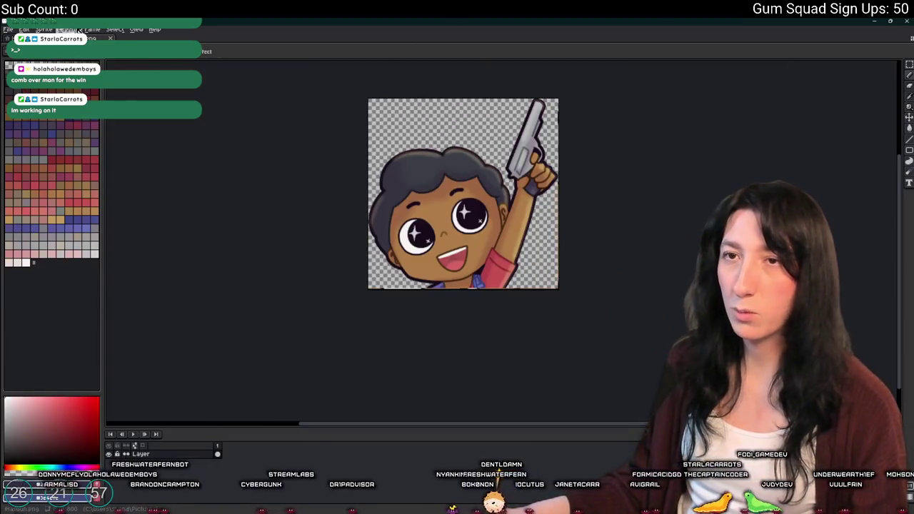
{"action": "left_click", "coordinate": [43, 29]}
{"action": "left_click", "coordinate": [58, 68]}
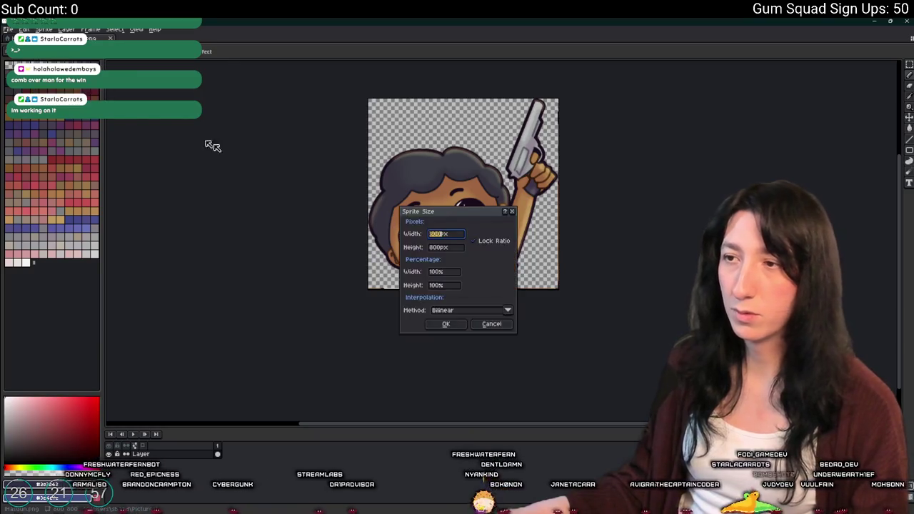
{"action": "type", "text": "128"}
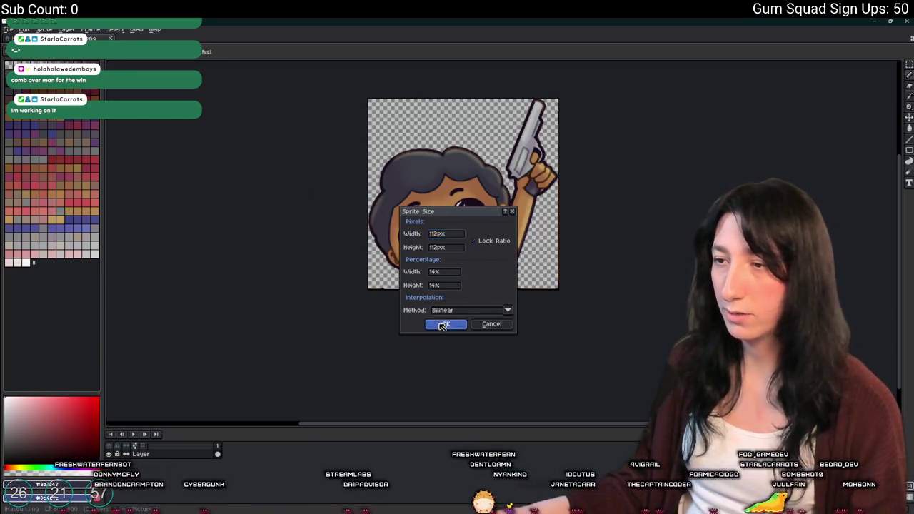
{"action": "left_click", "coordinate": [445, 324]}
{"action": "scroll", "coordinate": [559, 269], "scroll_direction": "up", "scroll_amount": 5}
{"action": "scroll", "coordinate": [559, 270], "scroll_direction": "down", "scroll_amount": 2}
{"action": "scroll", "coordinate": [500, 243], "scroll_direction": "up", "scroll_amount": 2}
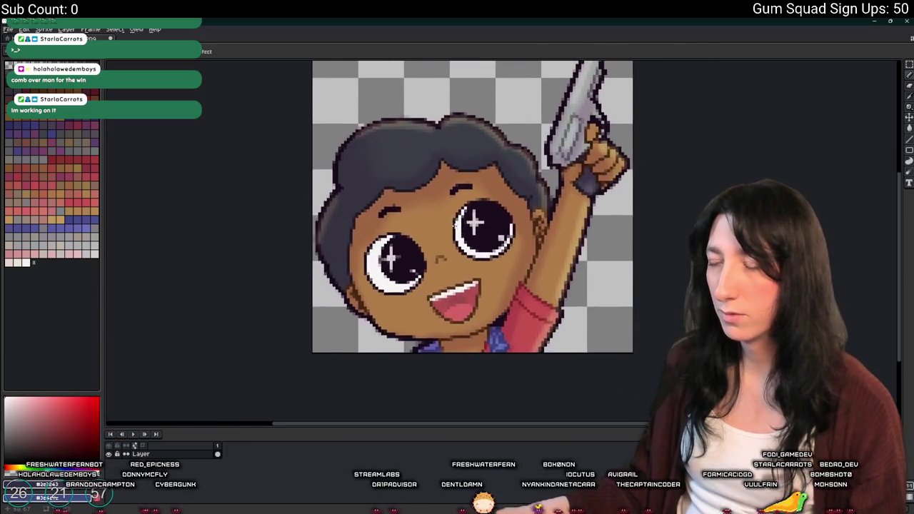
{"action": "scroll", "coordinate": [457, 226], "scroll_direction": "down", "scroll_amount": 4}
{"action": "scroll", "coordinate": [473, 235], "scroll_direction": "up", "scroll_amount": 2}
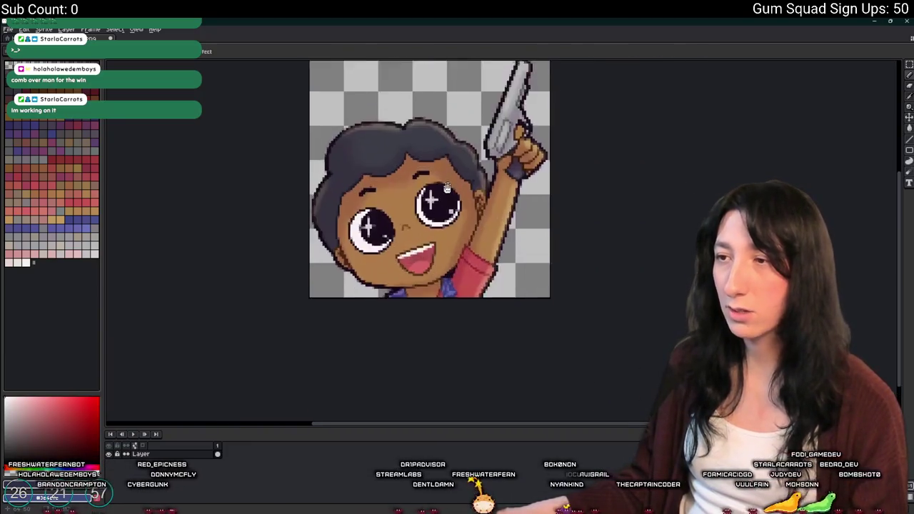
{"action": "scroll", "coordinate": [443, 357], "scroll_direction": "down", "scroll_amount": 1}
{"action": "key", "text": "ctrl+z"}
- Resize the sprite to 14% (112 px) using Nearest-neighbor scaling
{"action": "left_click", "coordinate": [44, 30]}
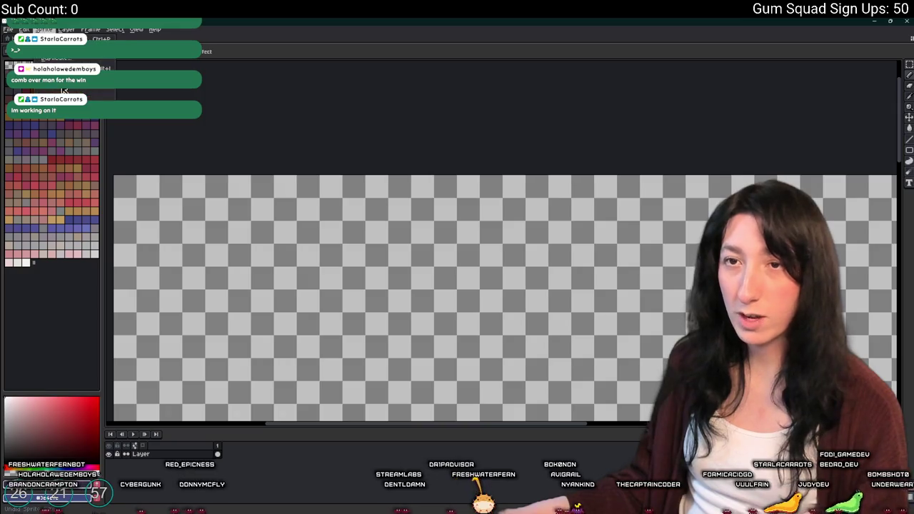
{"action": "left_click", "coordinate": [43, 65]}
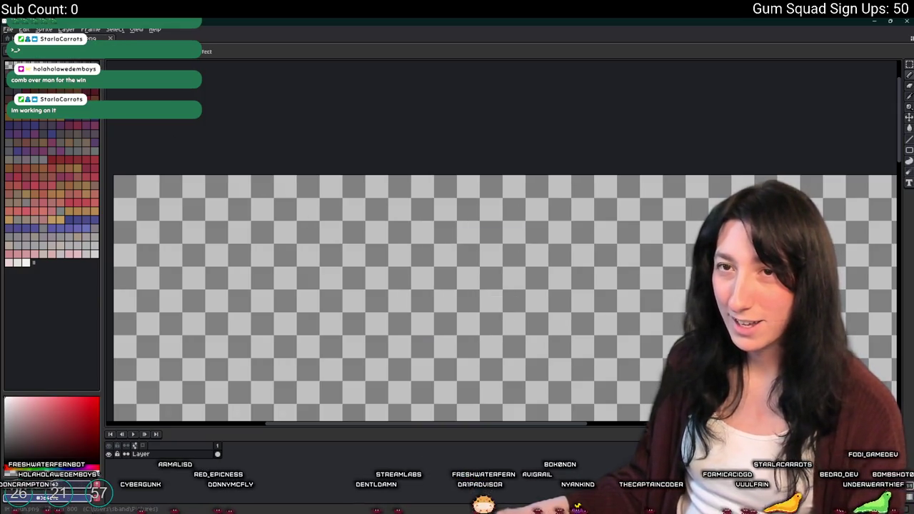
{"action": "left_click", "coordinate": [440, 311]}
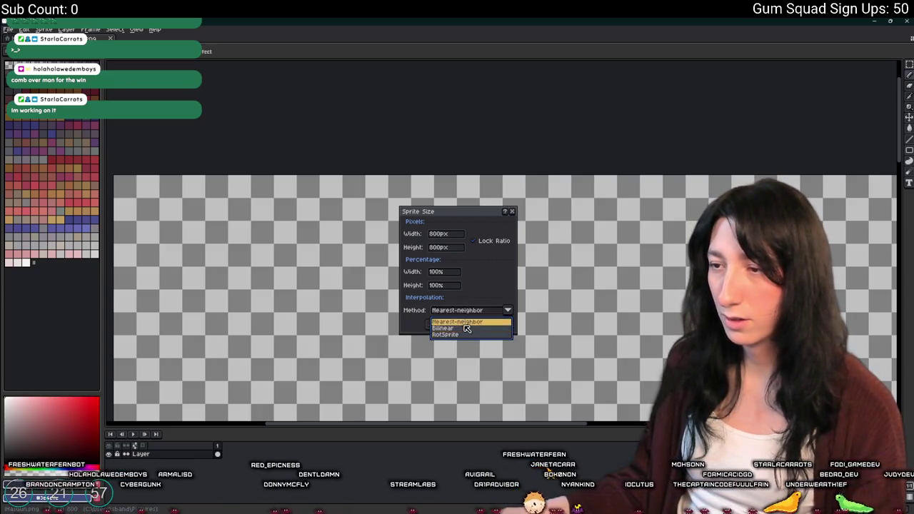
{"action": "left_click", "coordinate": [457, 322]}
{"action": "double_click", "coordinate": [437, 271]}
{"action": "type", "text": "14"}
{"action": "left_click", "coordinate": [445, 326]}
{"action": "scroll", "coordinate": [400, 328], "scroll_direction": "down", "scroll_amount": 3}
{"action": "scroll", "coordinate": [326, 339], "scroll_direction": "up", "scroll_amount": 1}
{"action": "scroll", "coordinate": [349, 322], "scroll_direction": "up", "scroll_amount": 1}
{"action": "scroll", "coordinate": [349, 322], "scroll_direction": "up", "scroll_amount": 1}
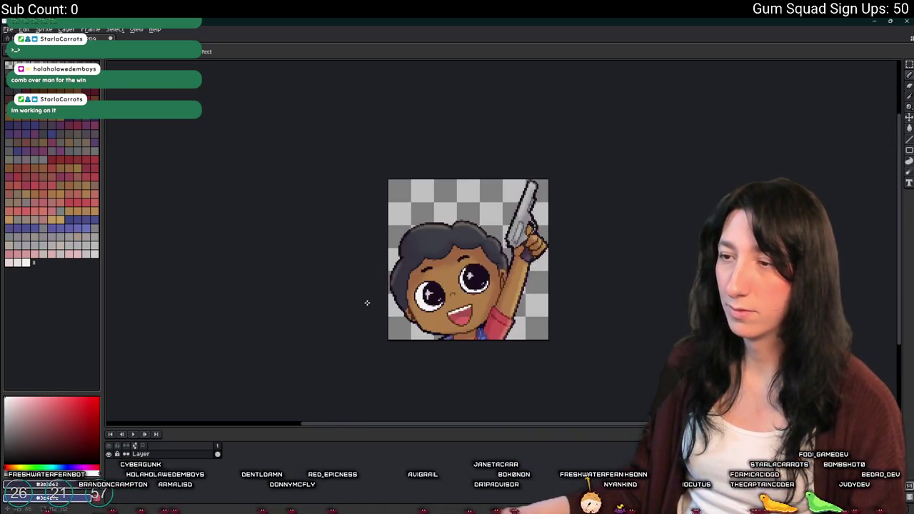
- Open the export settings and rename the output file to 1.png
{"action": "key", "text": "ctrl+alt+shift+s"}
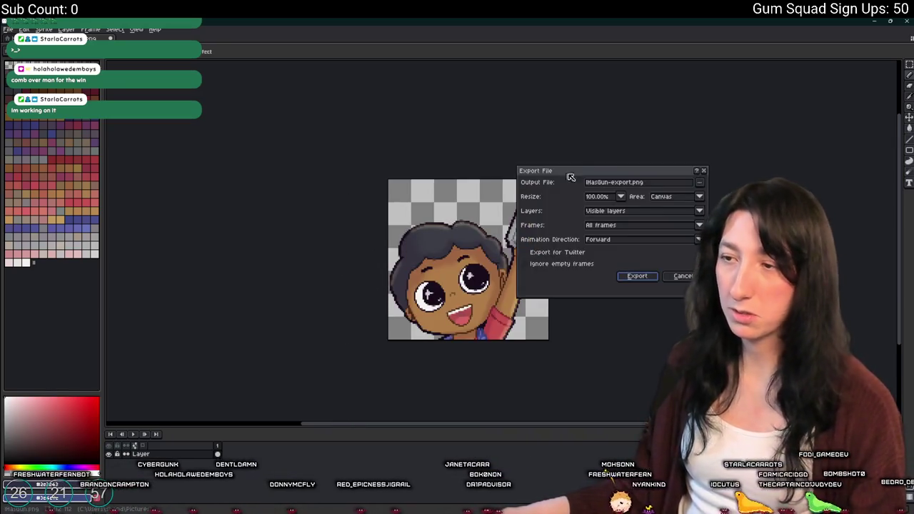
{"action": "left_click_drag", "start_coordinate": [632, 183], "coordinate": [506, 187]}
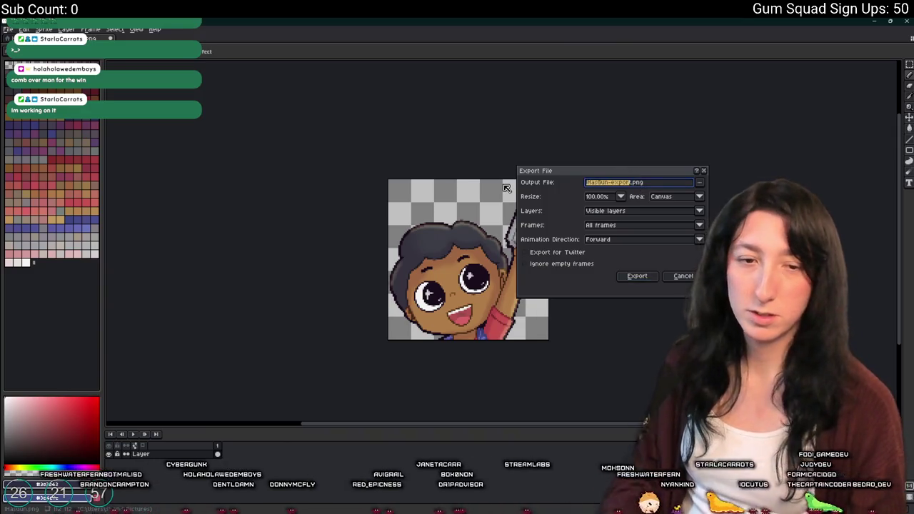
{"action": "type", "text": "1"}
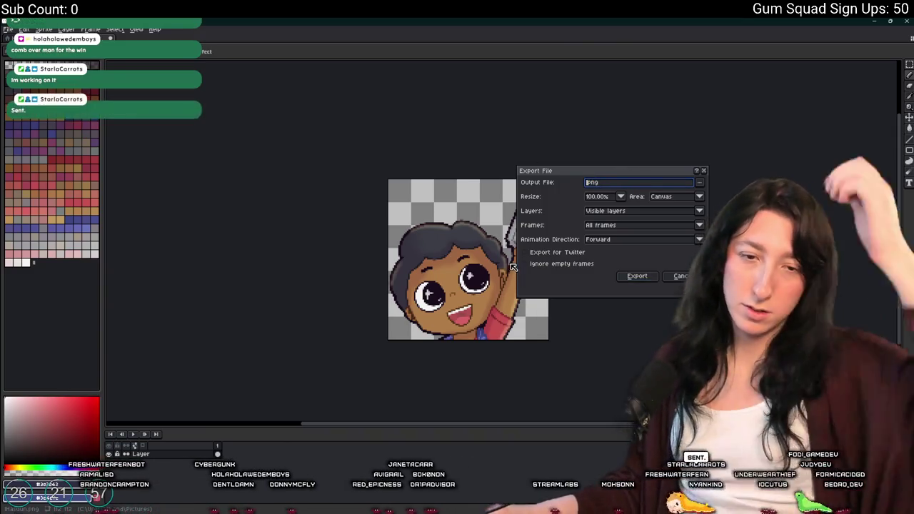
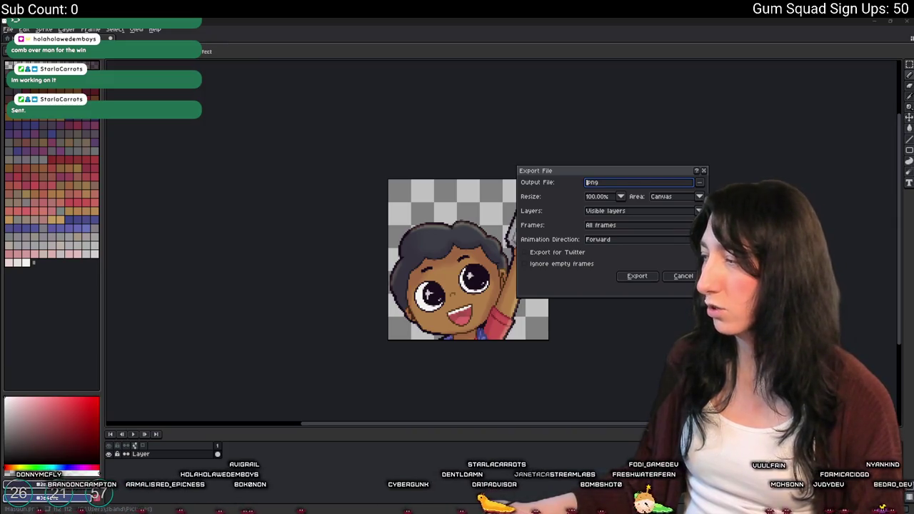
- Glance at the browser, dismiss its context menu, and return to Aseprite's export settings
{"action": "key", "text": "alt+Tab"}
{"action": "right_click", "coordinate": [461, 284]}
{"action": "left_click", "coordinate": [464, 304]}
{"action": "key", "text": "alt+Tab"}
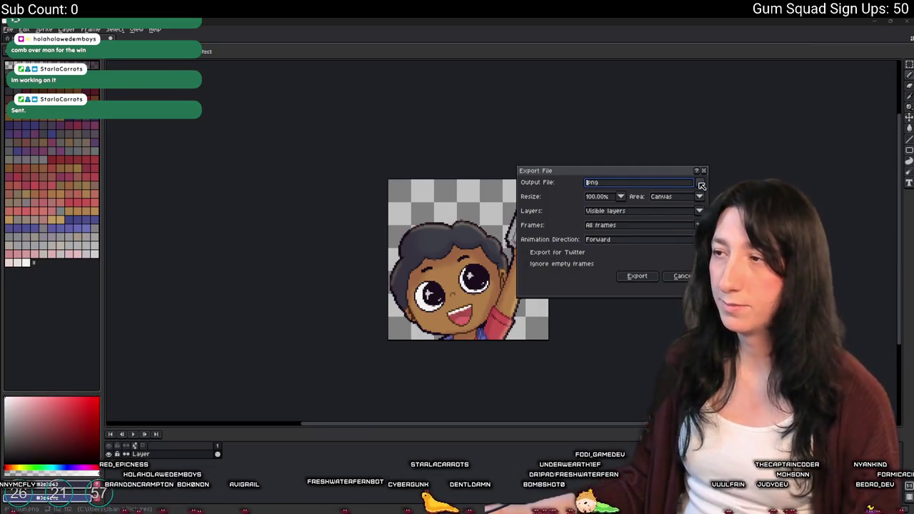
- Export the gun emote to the Desktop as gun0_112x.png and switch to the Twitch upload page
{"action": "left_click", "coordinate": [702, 186]}
{"action": "left_click", "coordinate": [600, 191]}
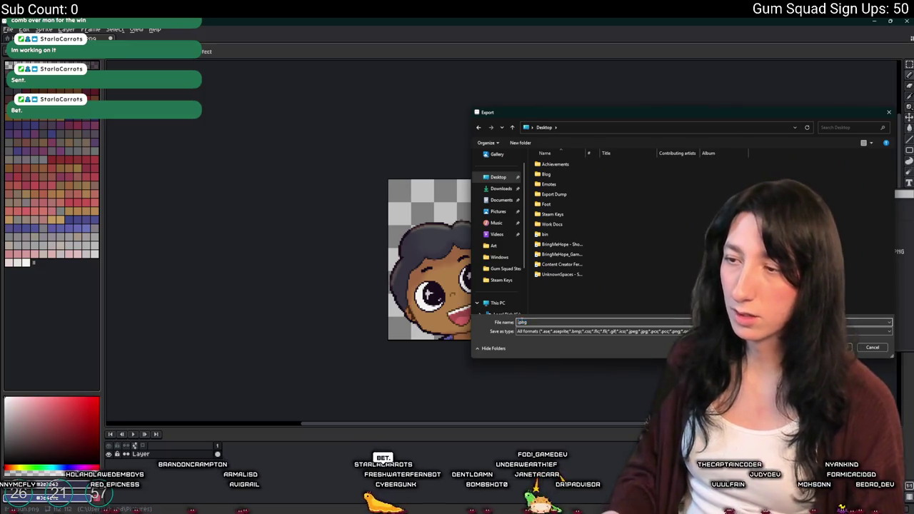
{"action": "type", "text": "i"}
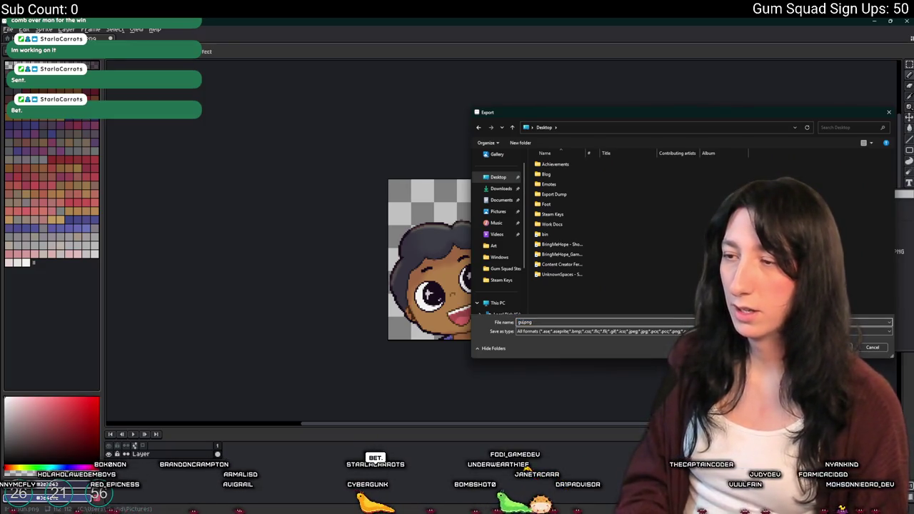
{"action": "type", "text": "m0_112"}
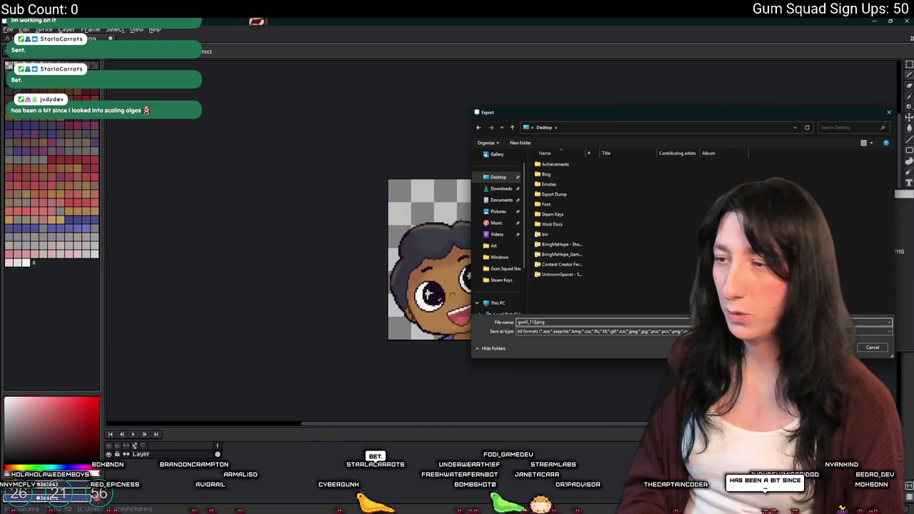
{"action": "key", "text": "Return"}
{"action": "key", "text": "Return"}
{"action": "key", "text": "alt+Tab"}
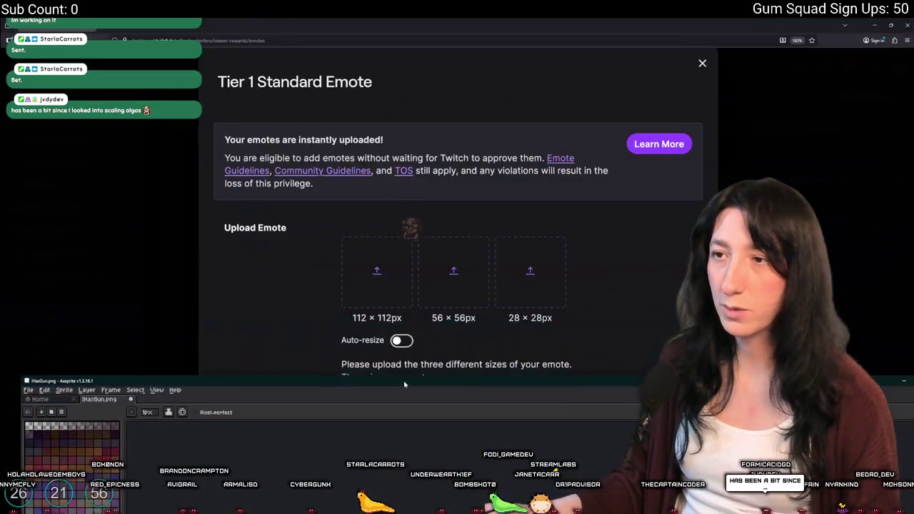
- Maximize Aseprite and resize the gun sprite to 56 px, zooming to inspect it
{"action": "double_click", "coordinate": [404, 385]}
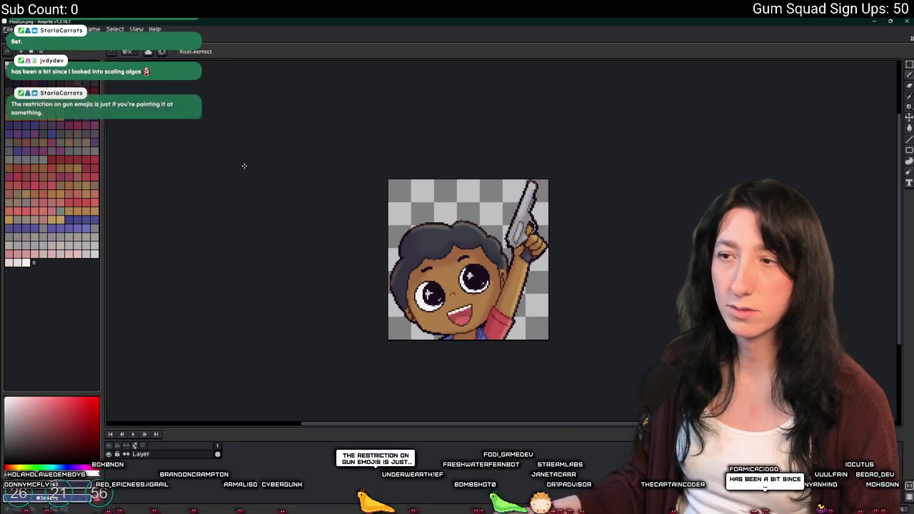
{"action": "key", "text": "ctrl+Tab"}
{"action": "left_click", "coordinate": [43, 28]}
{"action": "left_click", "coordinate": [57, 67]}
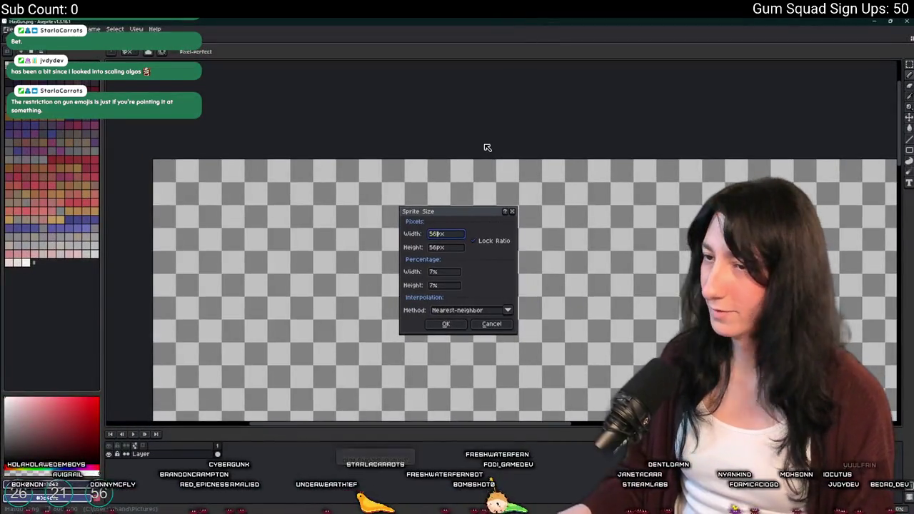
{"action": "key", "text": "Return"}
{"action": "scroll", "coordinate": [428, 214], "scroll_direction": "up", "scroll_amount": 2}
{"action": "scroll", "coordinate": [385, 257], "scroll_direction": "down", "scroll_amount": 3}
{"action": "scroll", "coordinate": [388, 255], "scroll_direction": "up", "scroll_amount": 2}
{"action": "scroll", "coordinate": [403, 264], "scroll_direction": "down", "scroll_amount": 2}
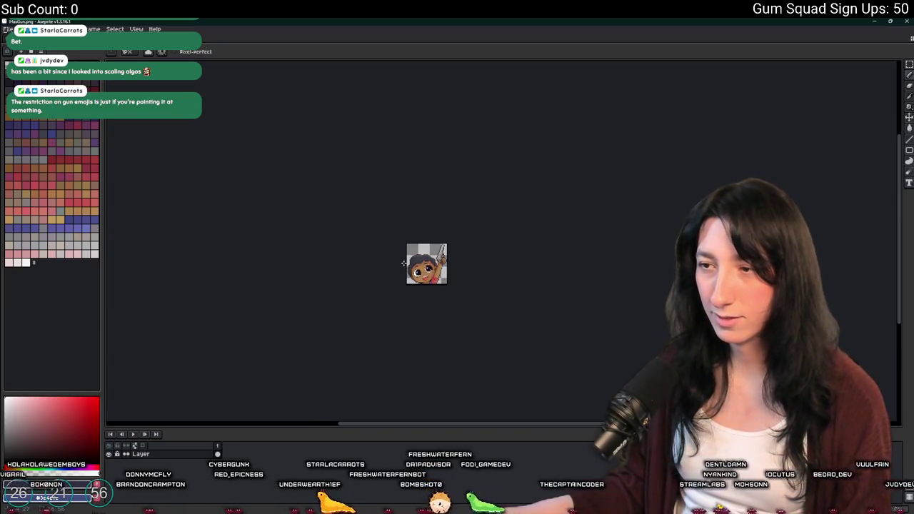
{"action": "scroll", "coordinate": [401, 260], "scroll_direction": "down", "scroll_amount": 1}
{"action": "scroll", "coordinate": [383, 262], "scroll_direction": "up", "scroll_amount": 1}
{"action": "scroll", "coordinate": [383, 261], "scroll_direction": "up", "scroll_amount": 4}
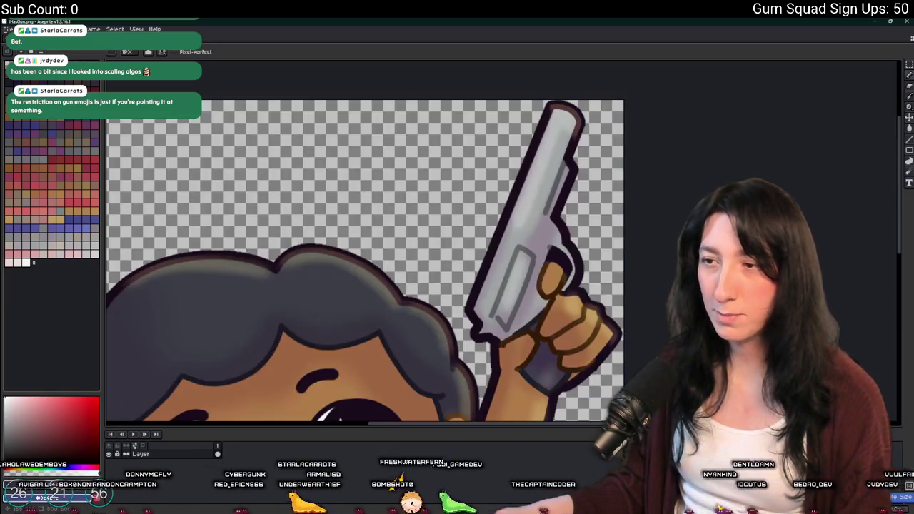
- Redo the 56 px resize using Bilinear resampling and check the smoothed result
{"action": "left_click", "coordinate": [57, 64]}
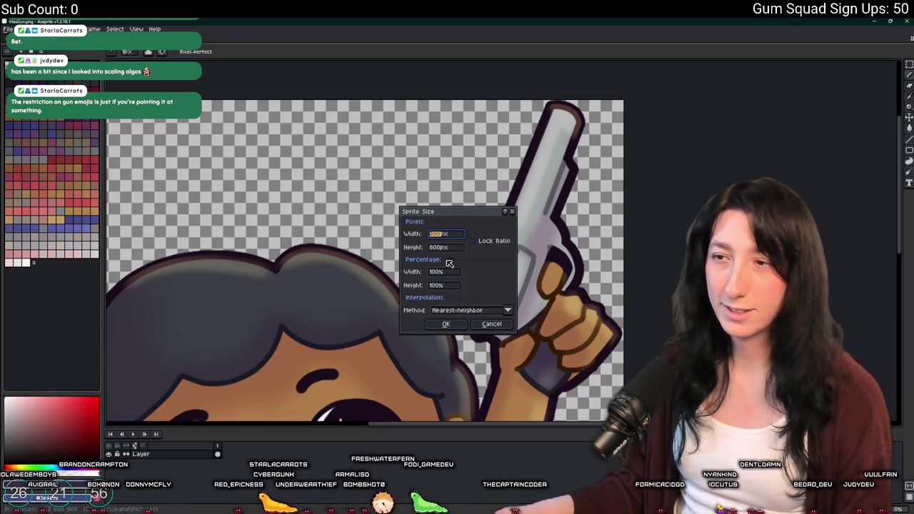
{"action": "left_click", "coordinate": [464, 308]}
{"action": "left_click", "coordinate": [450, 327]}
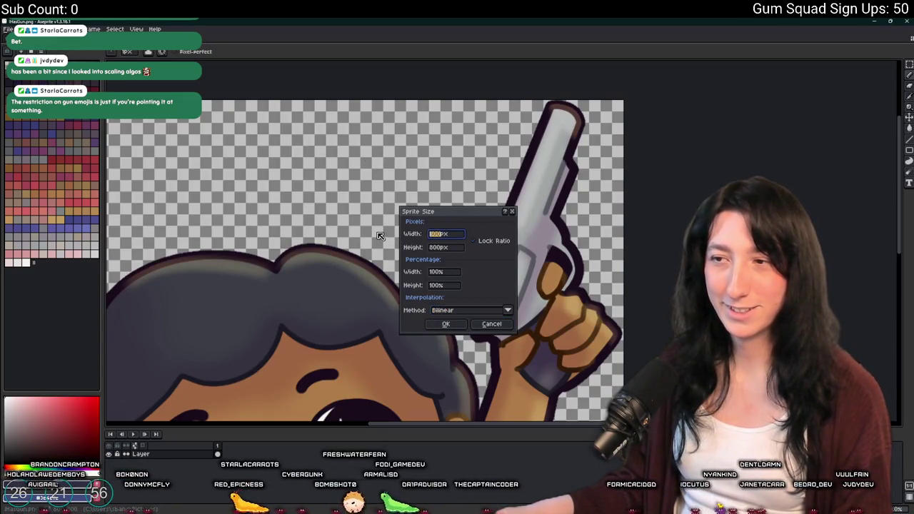
{"action": "type", "text": "56"}
{"action": "key", "text": "Return"}
{"action": "scroll", "coordinate": [399, 242], "scroll_direction": "up", "scroll_amount": 2}
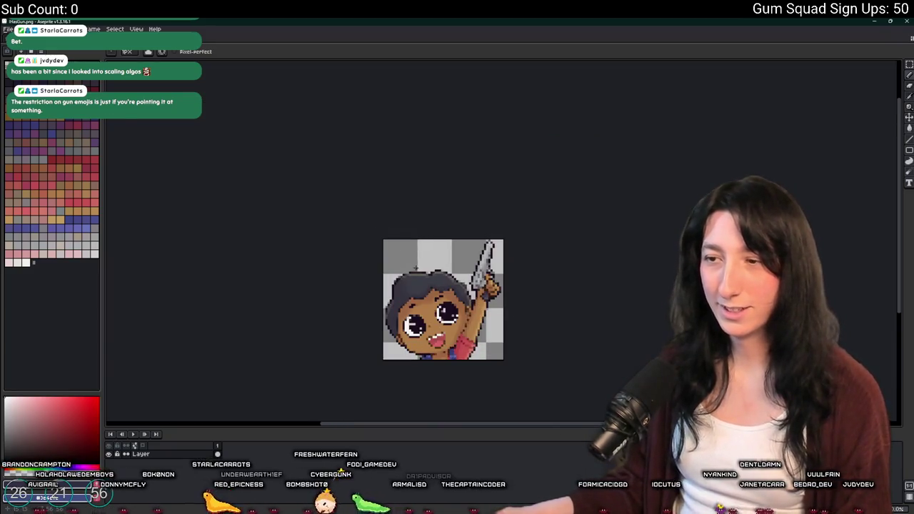
{"action": "scroll", "coordinate": [416, 268], "scroll_direction": "down", "scroll_amount": 3}
{"action": "scroll", "coordinate": [419, 306], "scroll_direction": "up", "scroll_amount": 1}
{"action": "scroll", "coordinate": [418, 306], "scroll_direction": "up", "scroll_amount": 1}
- Export the 56 px version to the Desktop as gun0_56x.png, then return to Twitch
{"action": "key", "text": "ctrl+alt+shift+s"}
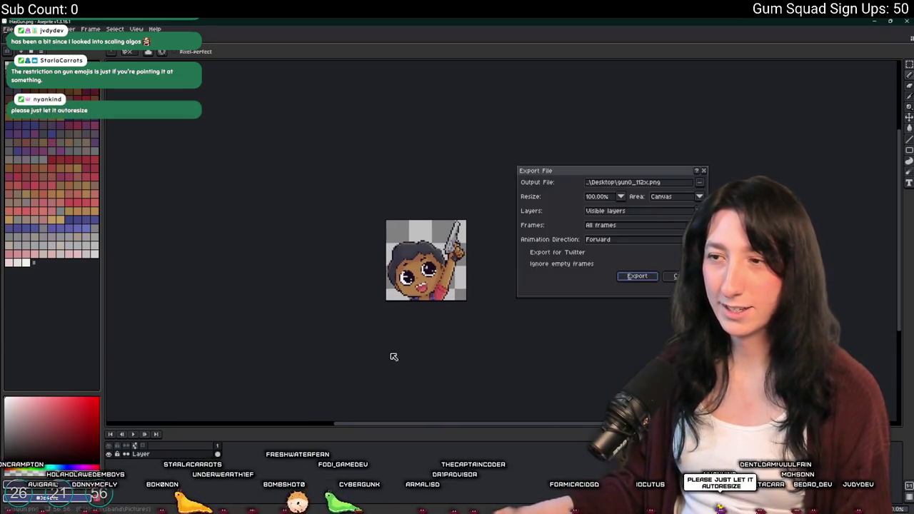
{"action": "left_click", "coordinate": [649, 182]}
{"action": "key", "text": "BackSpace"}
{"action": "key", "text": "BackSpace"}
{"action": "key", "text": "BackSpace"}
{"action": "type", "text": "56"}
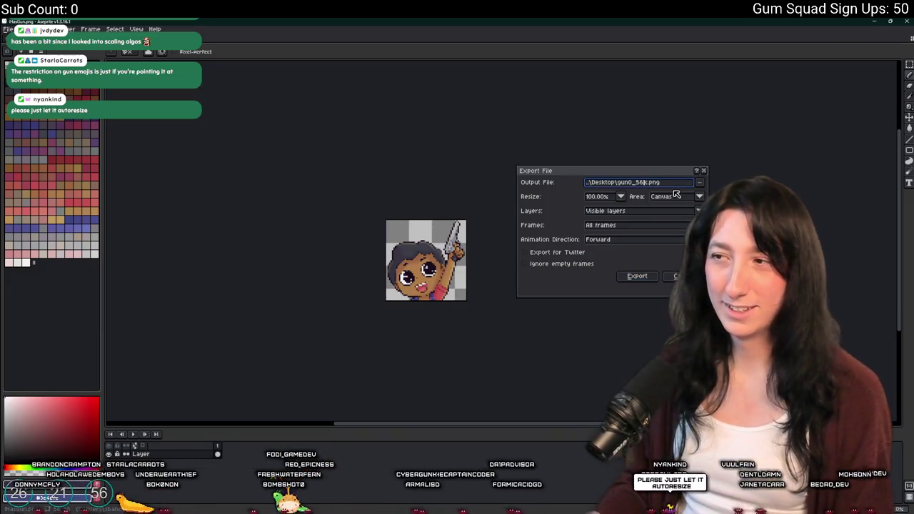
{"action": "key", "text": "Return"}
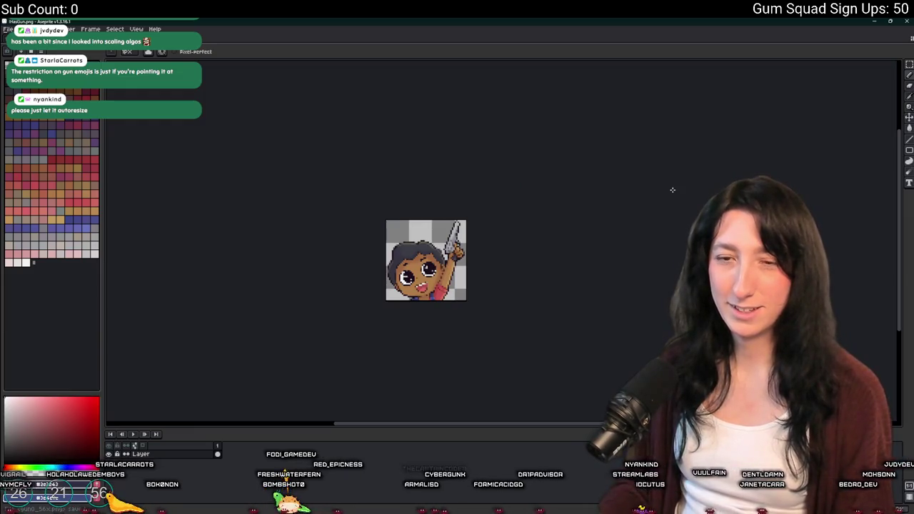
{"action": "key", "text": "alt+Tab"}
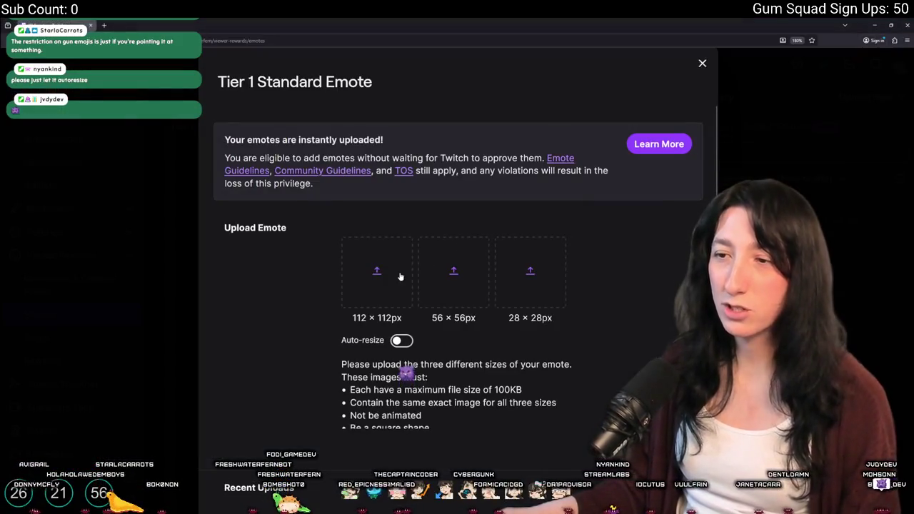
- Enable Auto-resize and upload the gun emote image from Desktop > Emotes
{"action": "left_click", "coordinate": [401, 276]}
{"action": "key", "text": "Escape"}
{"action": "left_click", "coordinate": [401, 340]}
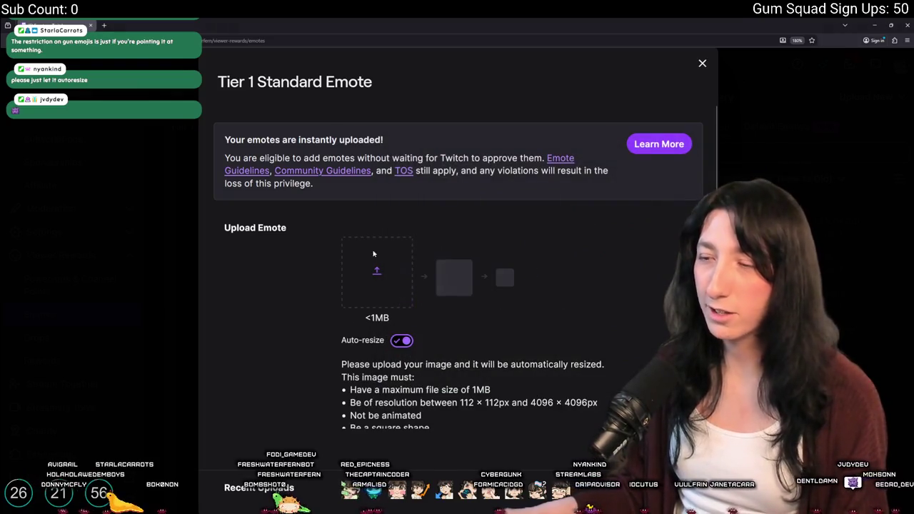
{"action": "left_click", "coordinate": [372, 254]}
{"action": "left_click", "coordinate": [409, 222]}
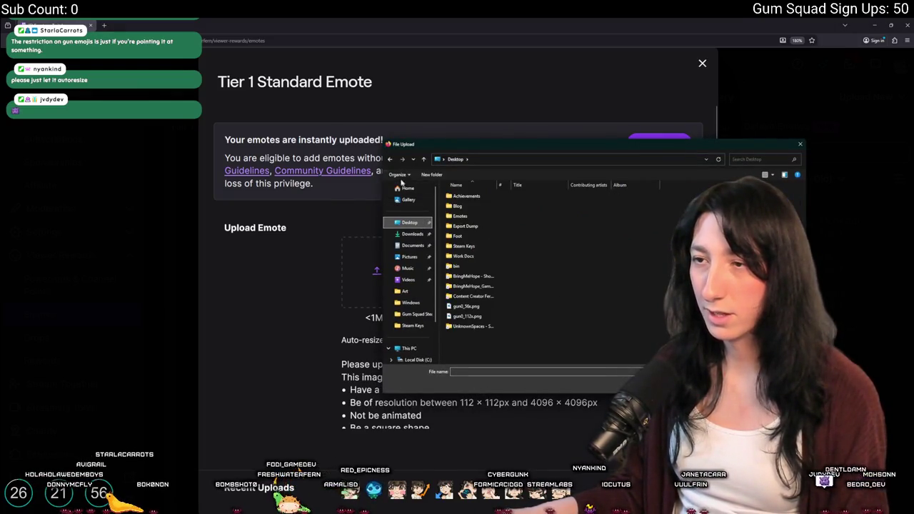
{"action": "double_click", "coordinate": [460, 215]}
{"action": "double_click", "coordinate": [502, 256]}
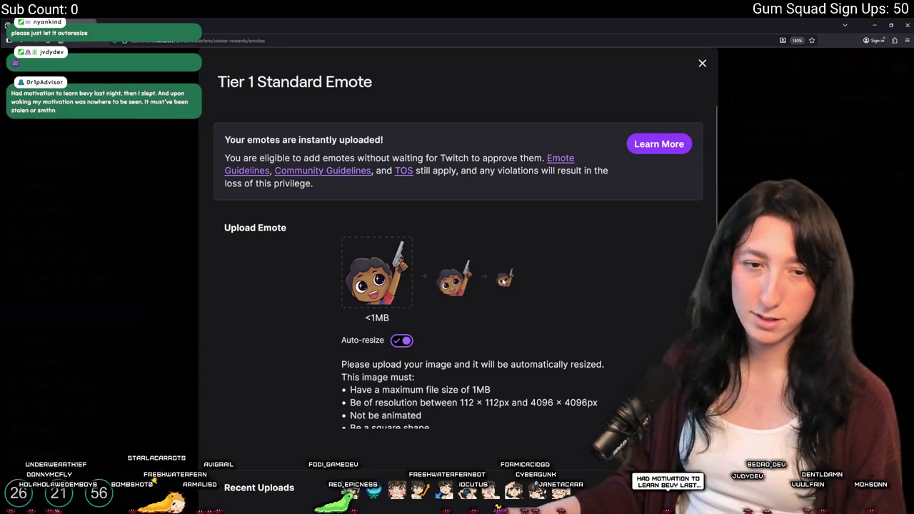
- Zoom the page in and back out to inspect the emote previews
{"action": "right_click", "coordinate": [503, 281]}
{"action": "key", "text": "Escape"}
{"action": "key", "text": "ctrl+plus"}
{"action": "key", "text": "ctrl+plus"}
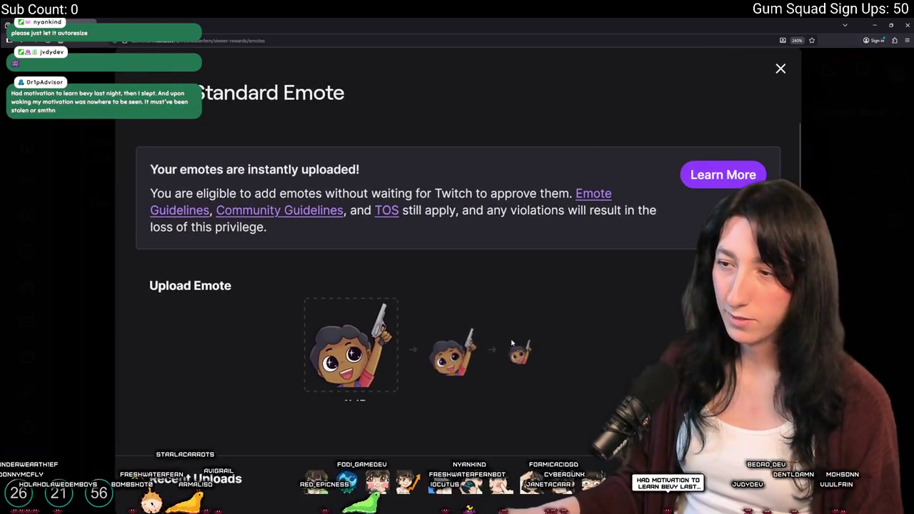
{"action": "scroll", "coordinate": [511, 344], "scroll_direction": "down", "scroll_amount": 3}
{"action": "scroll", "coordinate": [528, 270], "scroll_direction": "up", "scroll_amount": 2}
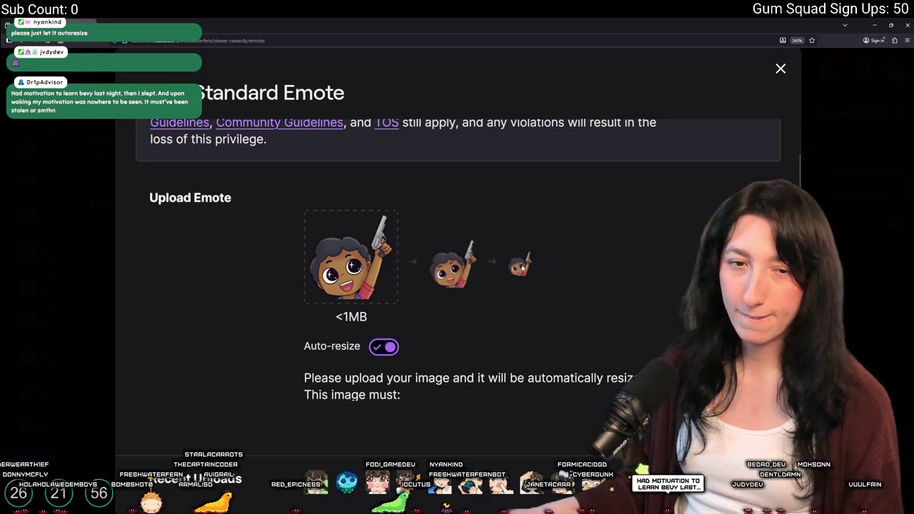
{"action": "key", "text": "ctrl+minus"}
{"action": "key", "text": "ctrl+minus"}
{"action": "scroll", "coordinate": [495, 241], "scroll_direction": "up", "scroll_amount": 2}
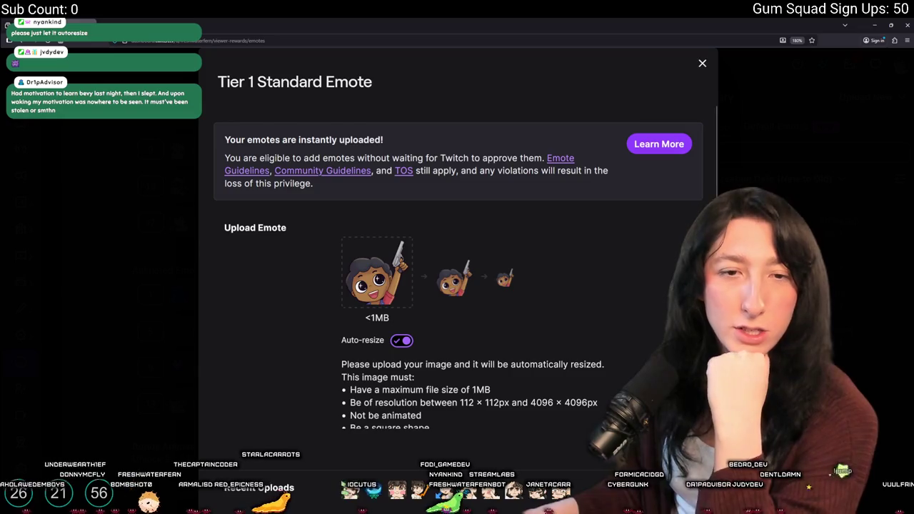
{"action": "scroll", "coordinate": [457, 285], "scroll_direction": "down", "scroll_amount": 2}
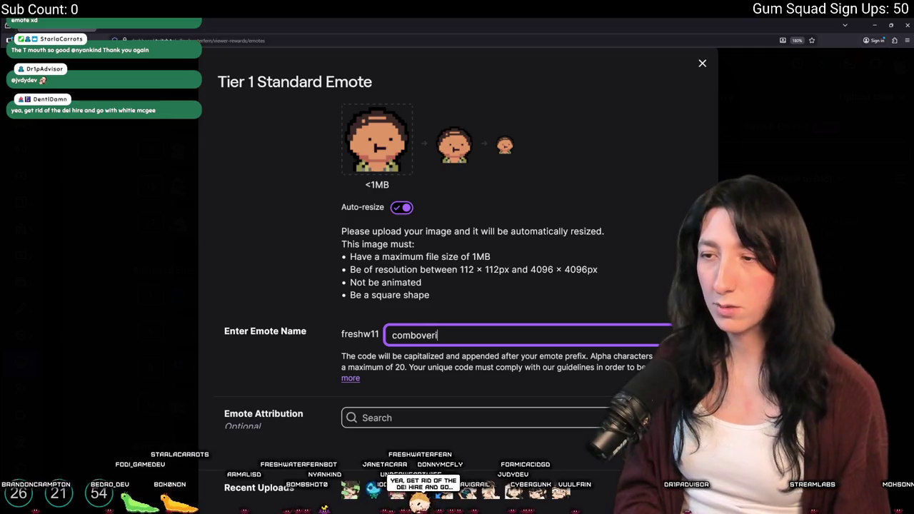
- Finish the emote name and capitalize the K so it reads CombOverKing, then review the chat previews
{"action": "type", "text": "ing"}
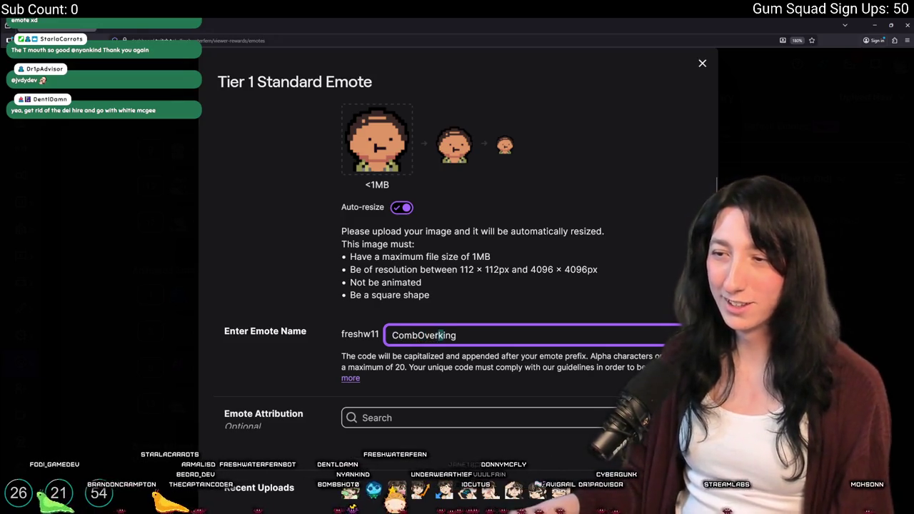
{"action": "left_click", "coordinate": [443, 335]}
{"action": "key", "text": "BackSpace"}
{"action": "type", "text": "K"}
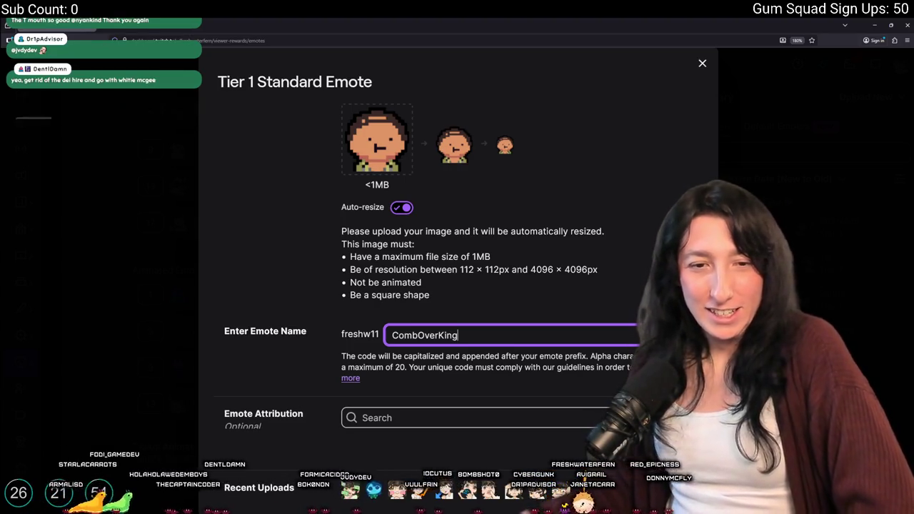
{"action": "scroll", "coordinate": [457, 286], "scroll_direction": "down", "scroll_amount": 2}
{"action": "scroll", "coordinate": [457, 286], "scroll_direction": "up", "scroll_amount": 1}
{"action": "scroll", "coordinate": [457, 285], "scroll_direction": "up", "scroll_amount": 2}
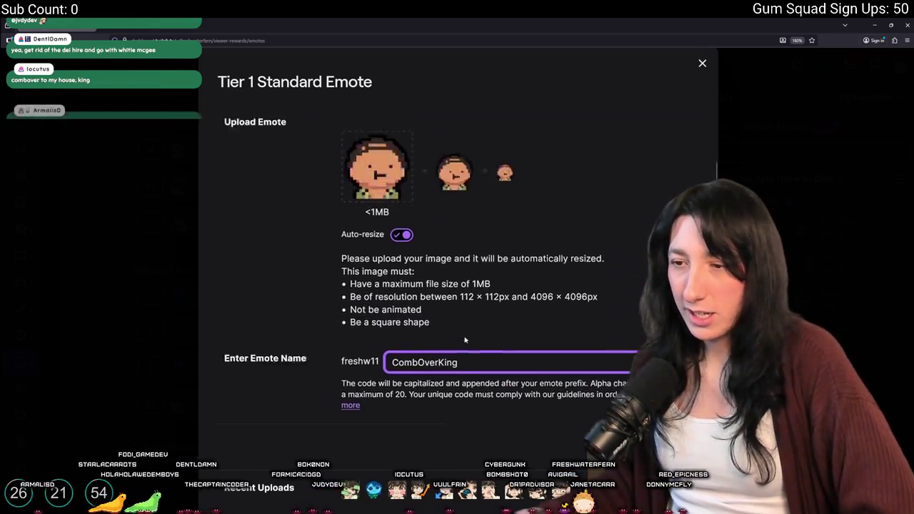
{"action": "scroll", "coordinate": [457, 285], "scroll_direction": "up", "scroll_amount": 2}
{"action": "scroll", "coordinate": [457, 285], "scroll_direction": "down", "scroll_amount": 5}
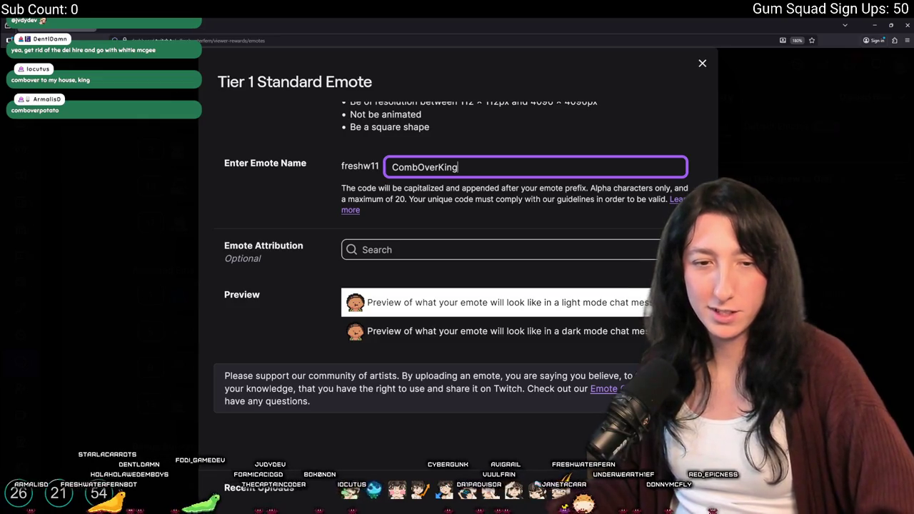
{"action": "scroll", "coordinate": [571, 271], "scroll_direction": "up", "scroll_amount": 2}
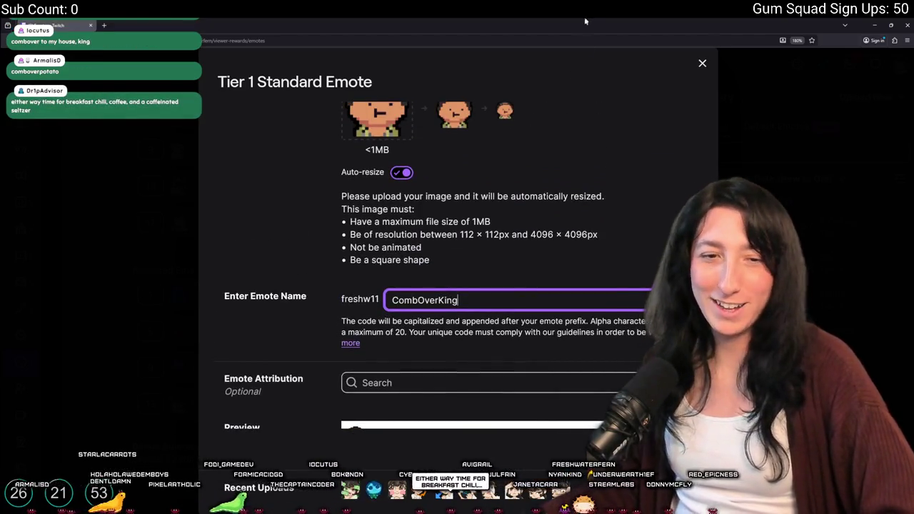
{"action": "scroll", "coordinate": [457, 285], "scroll_direction": "down", "scroll_amount": 2}
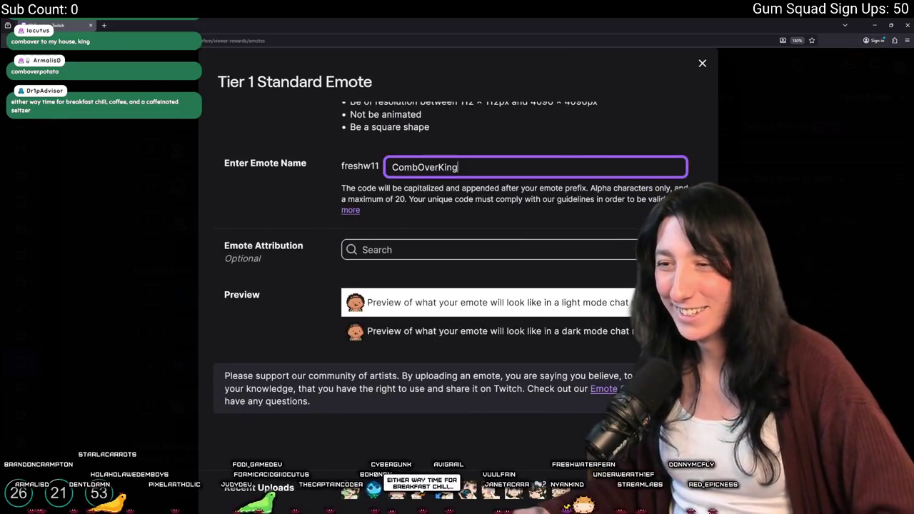
- Save the CombOverKing emote, confirm it fills slot 19, and start a new animated emote
{"action": "left_click", "coordinate": [664, 493]}
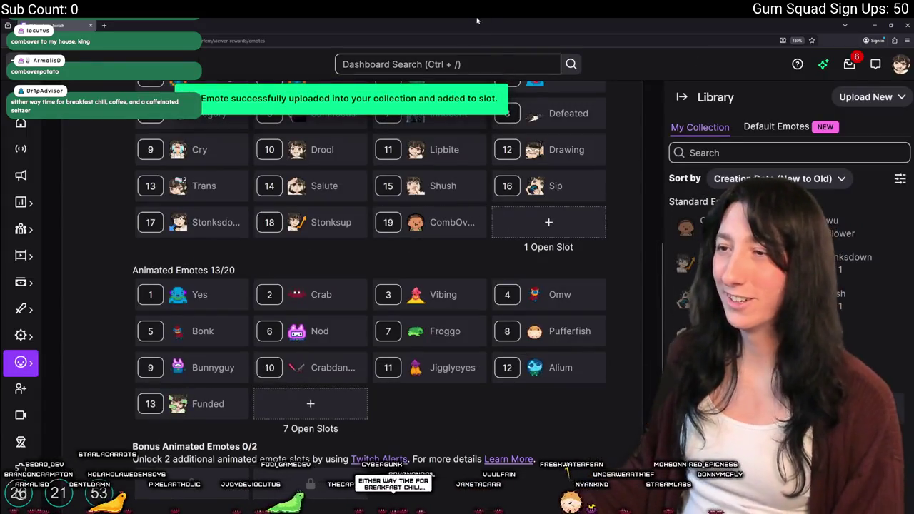
{"action": "scroll", "coordinate": [455, 286], "scroll_direction": "up", "scroll_amount": 3}
{"action": "scroll", "coordinate": [454, 285], "scroll_direction": "down", "scroll_amount": 1}
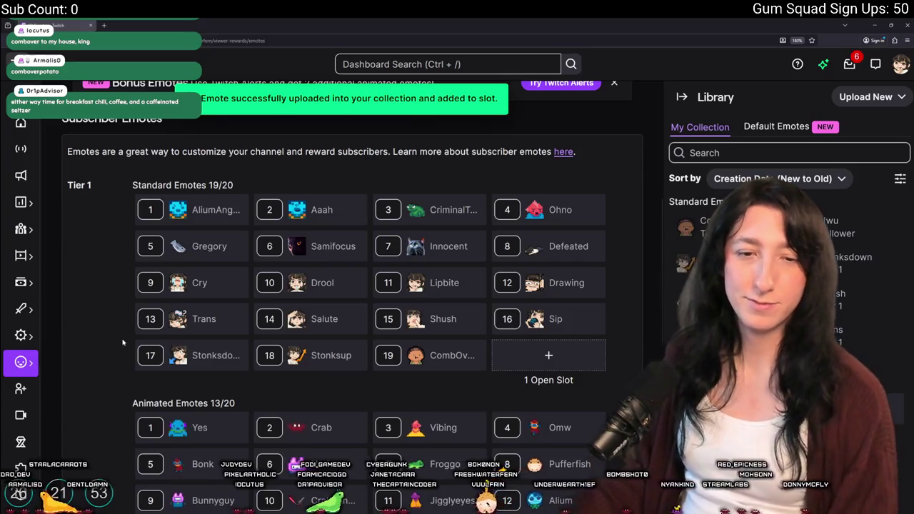
{"action": "scroll", "coordinate": [350, 123], "scroll_direction": "down", "scroll_amount": 1}
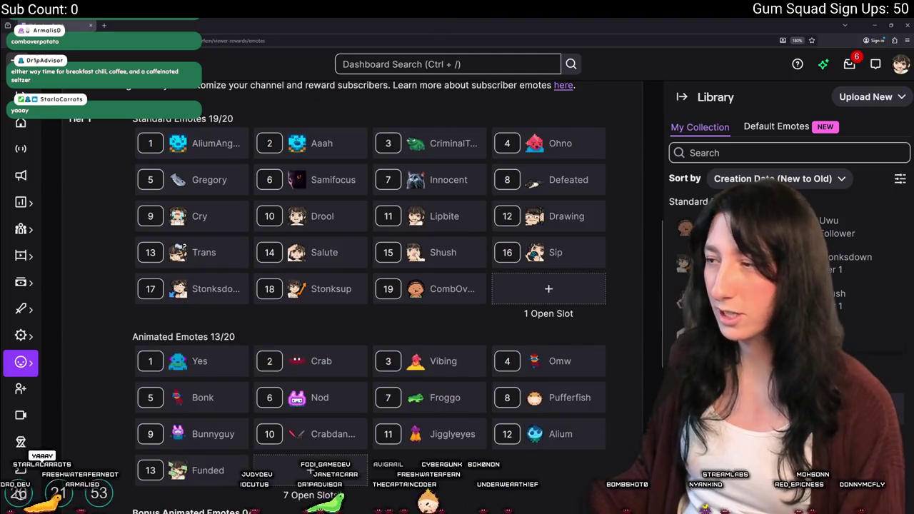
{"action": "scroll", "coordinate": [531, 333], "scroll_direction": "down", "scroll_amount": 2}
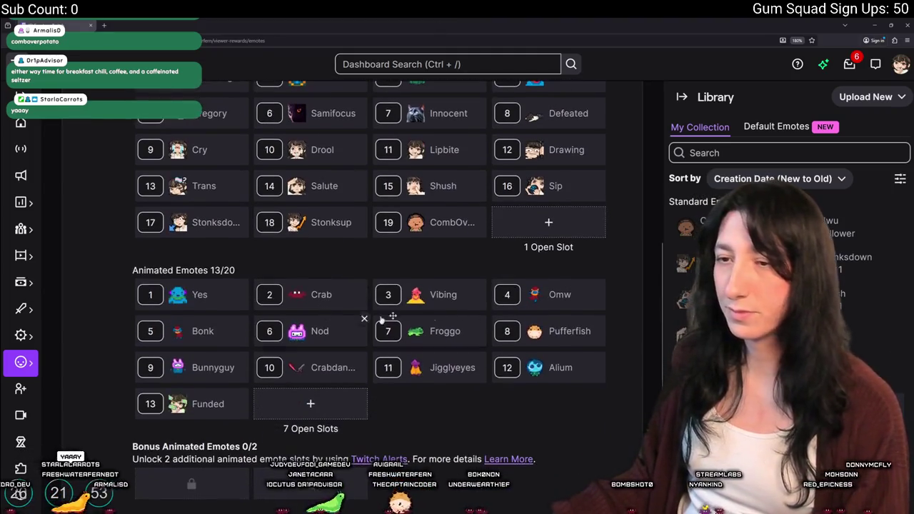
{"action": "left_click", "coordinate": [310, 404]}
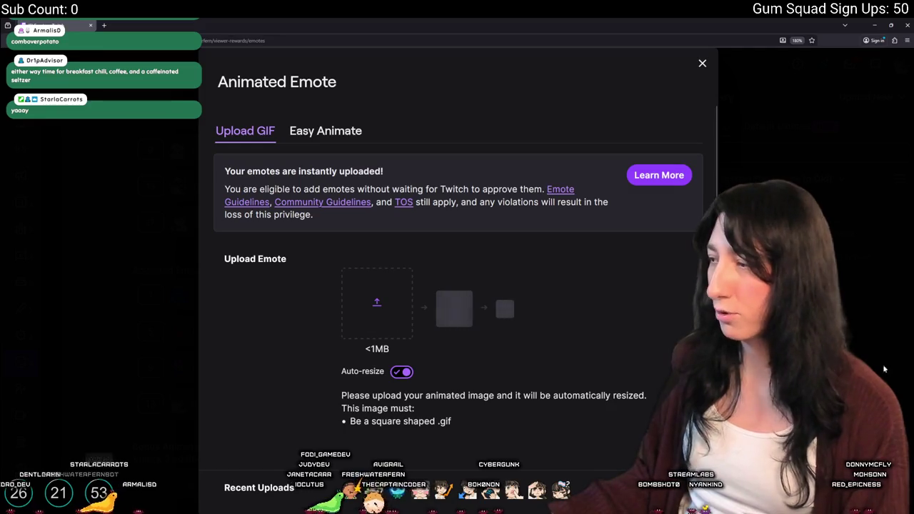
- Try uploading SkateboardGifNice.gif from UnknownSpaces > Art > SkateboardLogo as the animated emote
{"action": "left_click", "coordinate": [379, 329]}
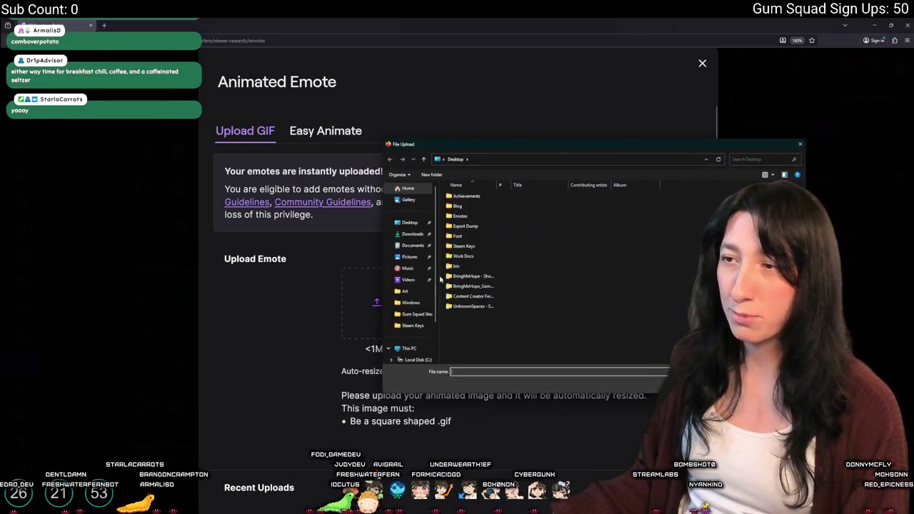
{"action": "double_click", "coordinate": [474, 308]}
{"action": "double_click", "coordinate": [468, 206]}
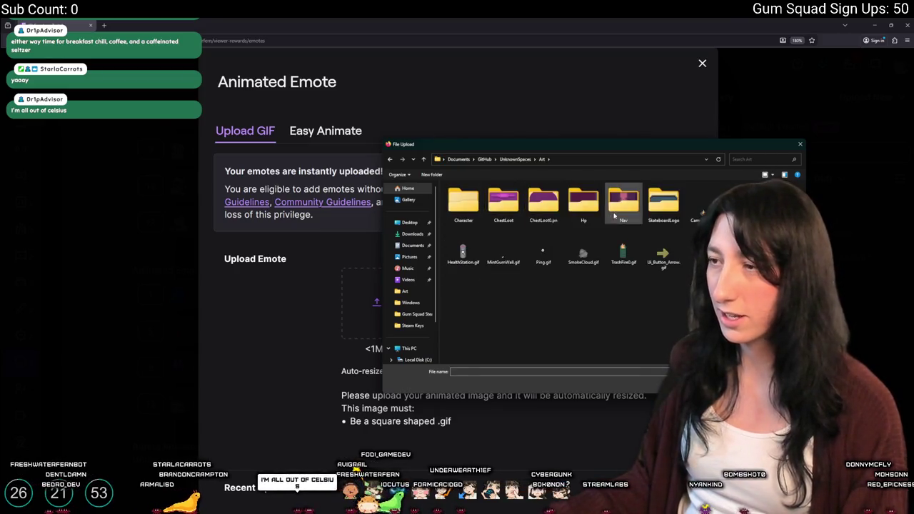
{"action": "double_click", "coordinate": [664, 202]}
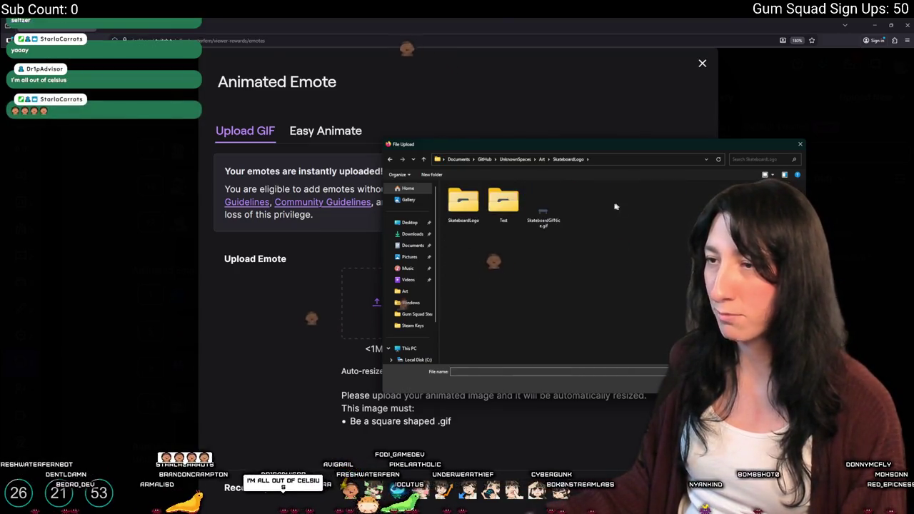
{"action": "double_click", "coordinate": [541, 209]}
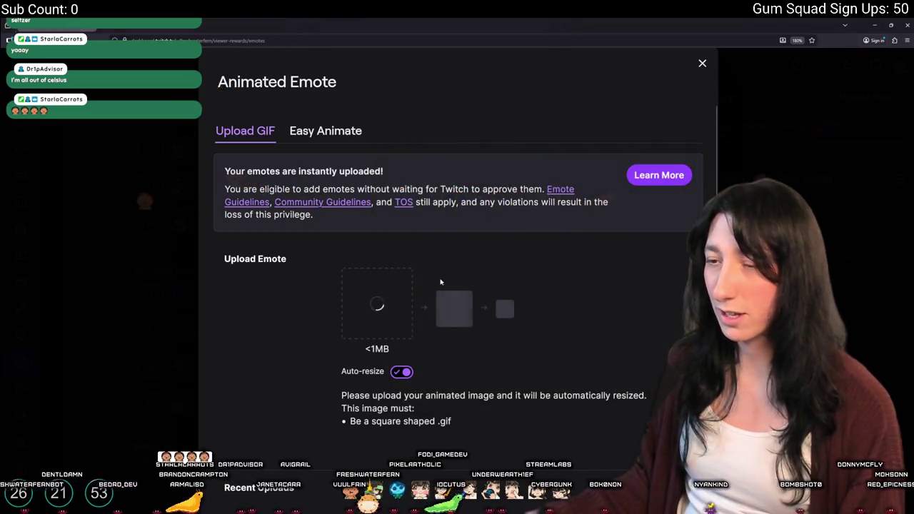
{"action": "left_click", "coordinate": [405, 300]}
{"action": "left_click", "coordinate": [541, 209]}
{"action": "left_click", "coordinate": [499, 211]}
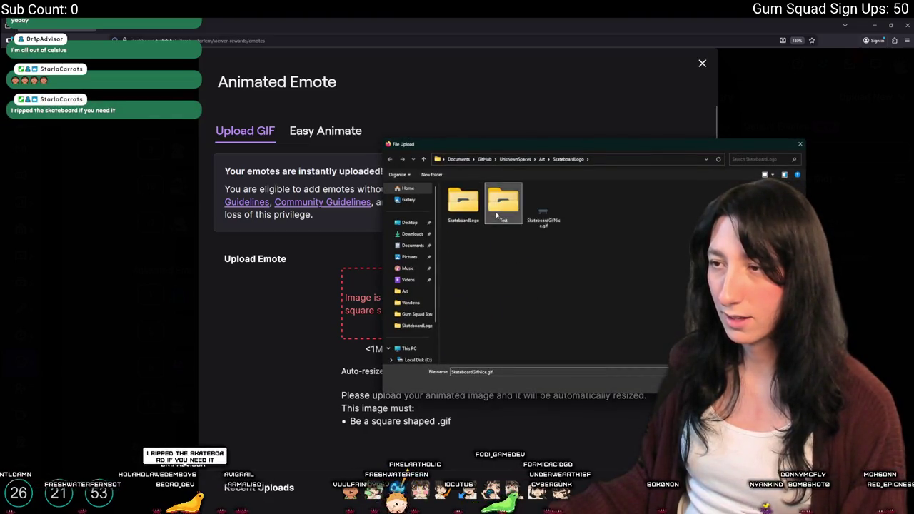
{"action": "double_click", "coordinate": [497, 215]}
{"action": "left_click", "coordinate": [562, 158]}
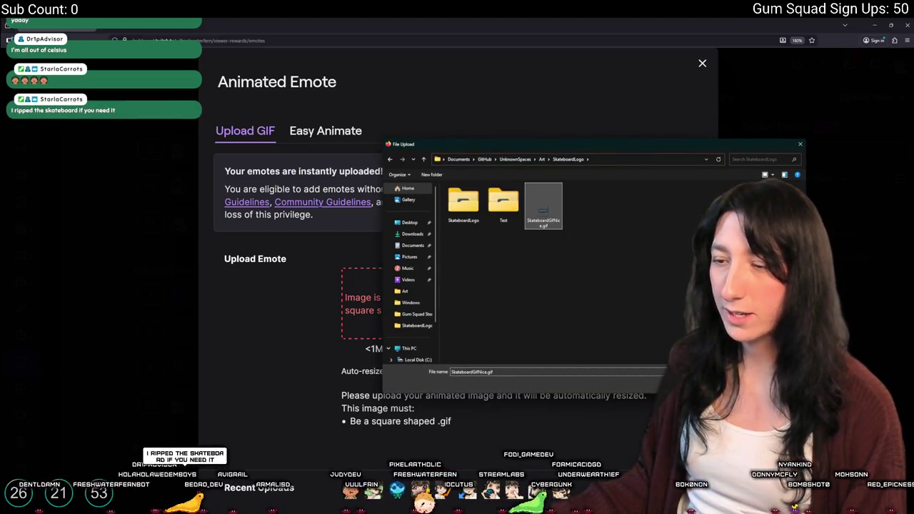
- Switch to Aseprite and bring the skateboard sprite into view
{"action": "key", "text": "super"}
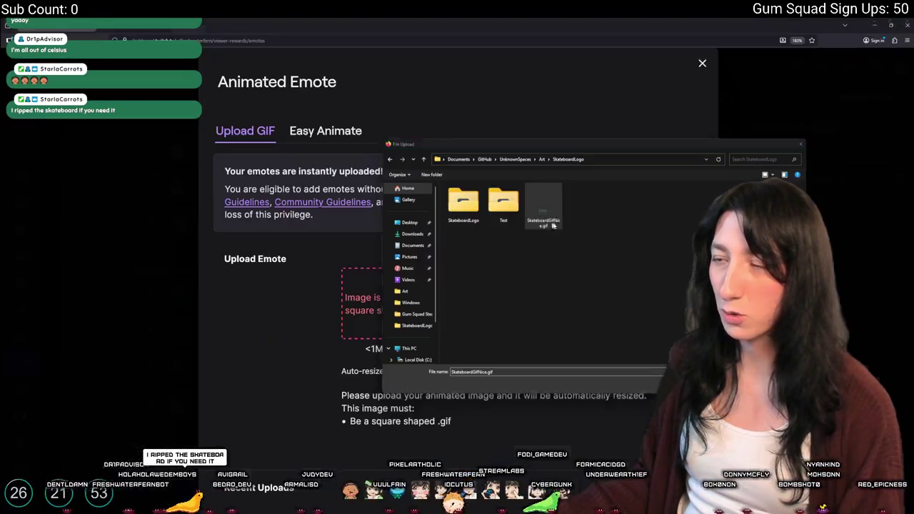
{"action": "left_click", "coordinate": [503, 490]}
{"action": "scroll", "coordinate": [464, 198], "scroll_direction": "up", "scroll_amount": 3}
{"action": "left_click_drag", "start_coordinate": [447, 247], "coordinate": [339, 217]}
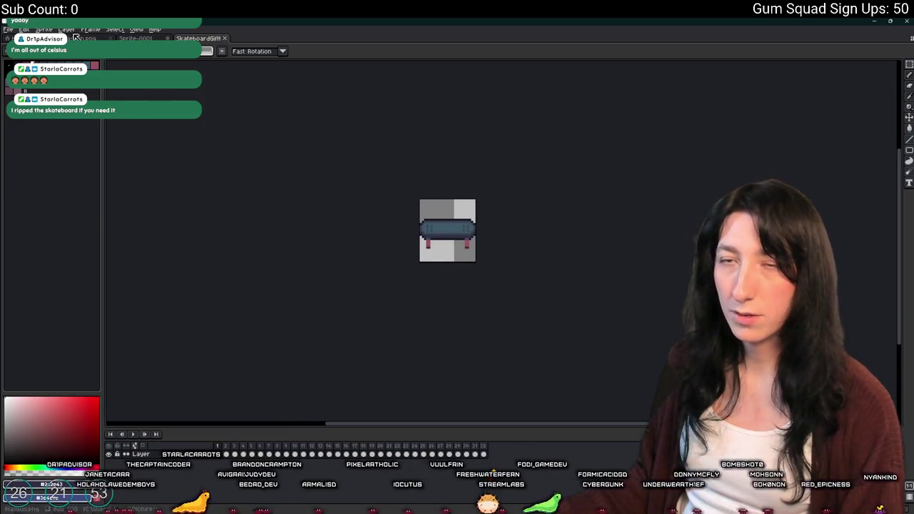
- Widen the canvas, export the skateboard GIF, and try uploading it to Twitch
{"action": "left_click", "coordinate": [43, 77]}
{"action": "type", "text": "29"}
{"action": "key", "text": "Return"}
{"action": "key", "text": "ctrl+alt+shift+s"}
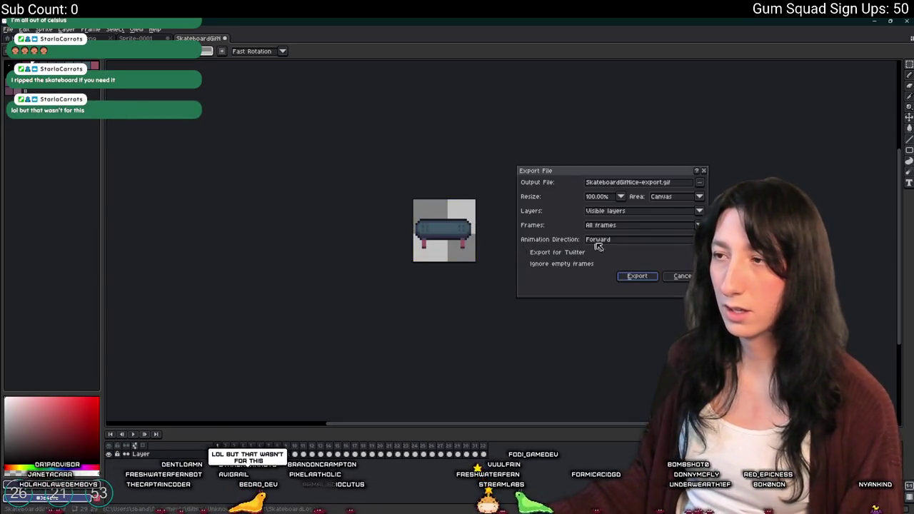
{"action": "left_click", "coordinate": [638, 277]}
{"action": "key", "text": "alt+Tab"}
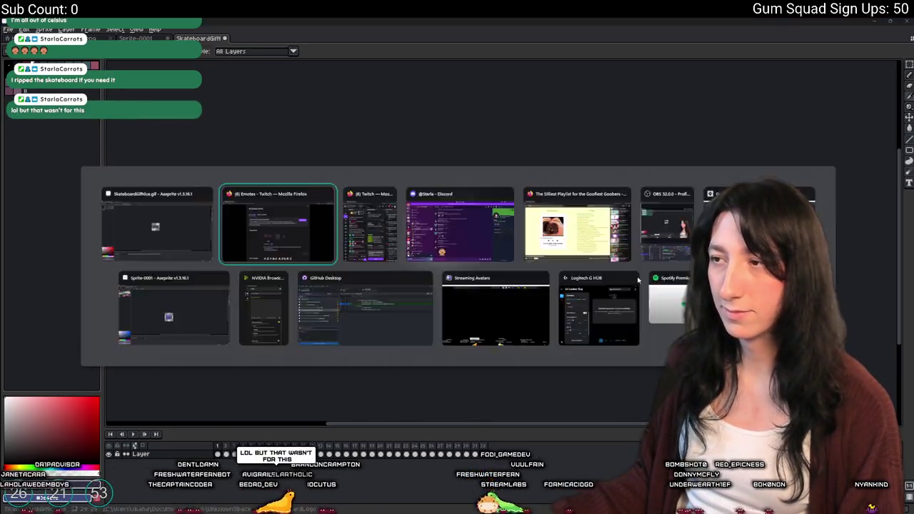
{"action": "double_click", "coordinate": [583, 207]}
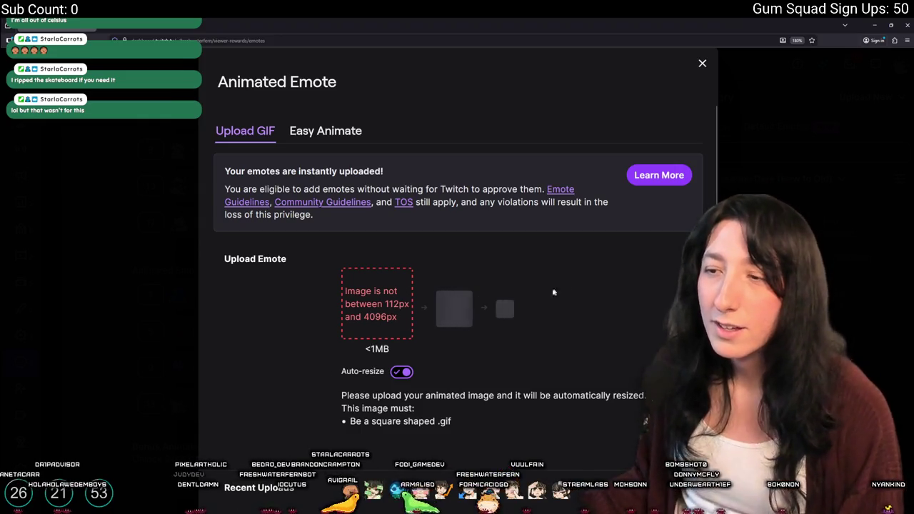
- Undo the canvas widening, resize the sprite to 112 × 112 px, and play the animation
{"action": "key", "text": "alt+Tab"}
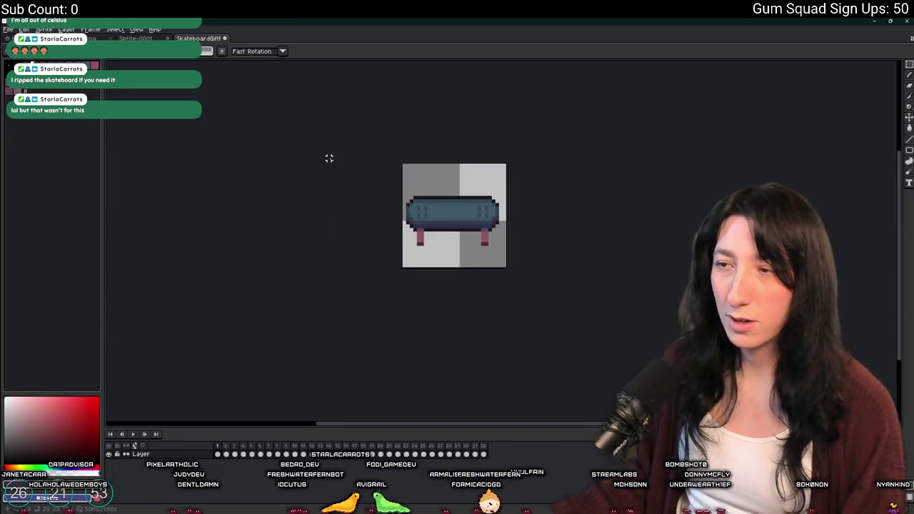
{"action": "key", "text": "ctrl+z"}
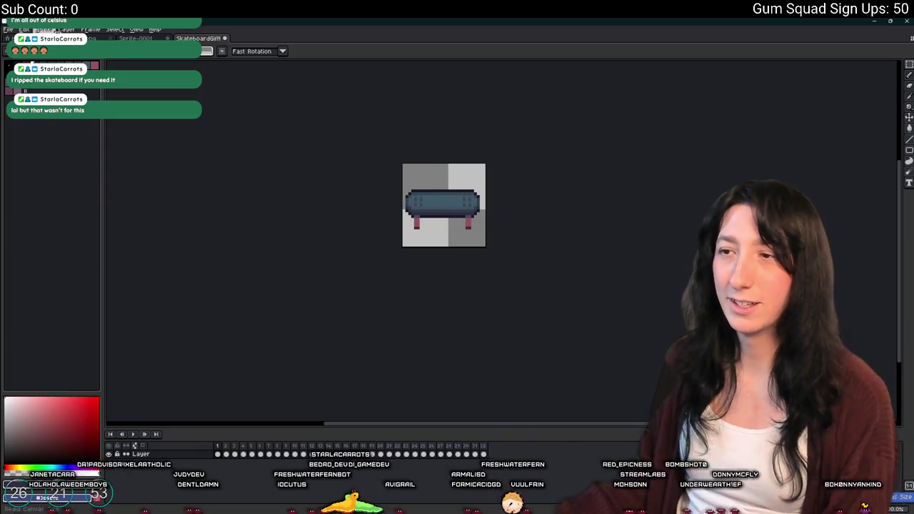
{"action": "left_click", "coordinate": [61, 70]}
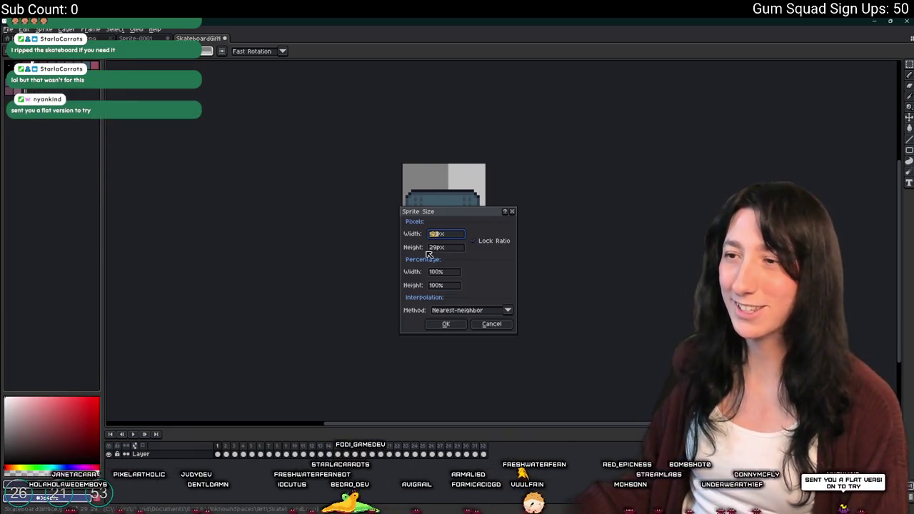
{"action": "left_click", "coordinate": [445, 325]}
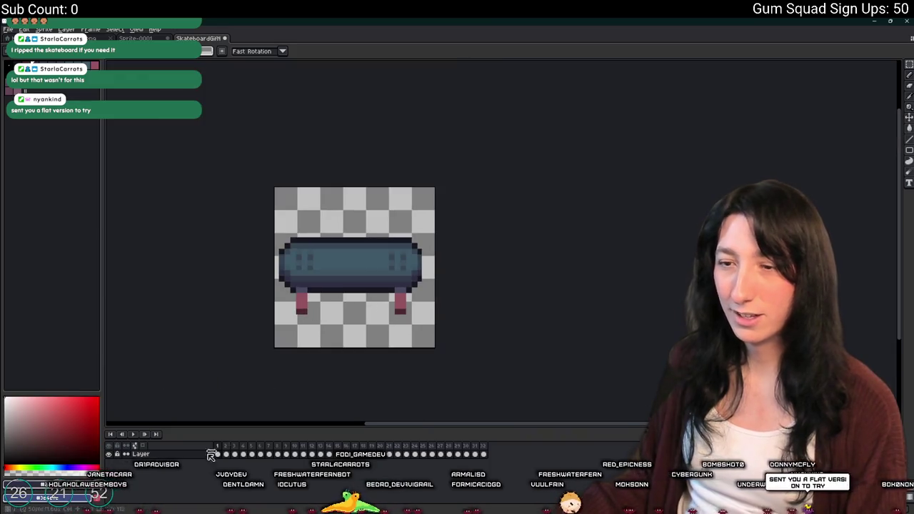
{"action": "left_click", "coordinate": [133, 434]}
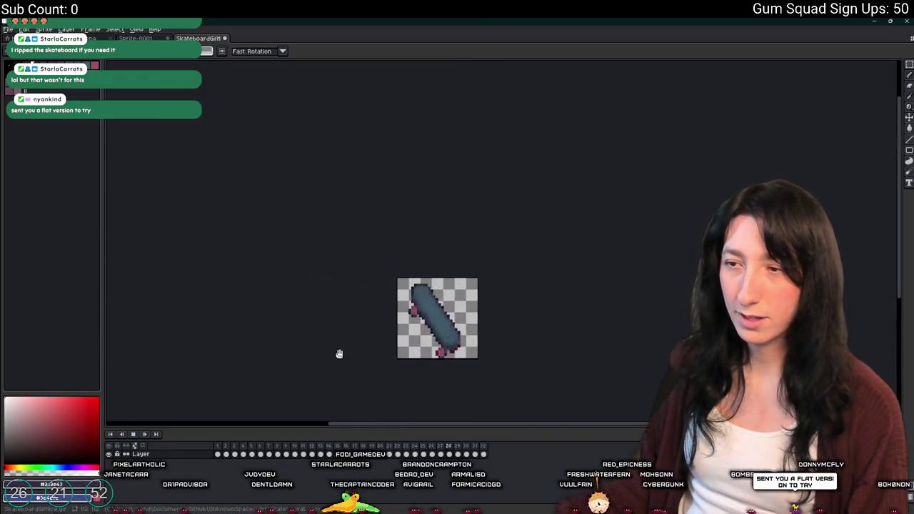
- Export the animation as SkateboardGifNice-export.gif and select it for the Twitch animated emote upload
{"action": "key", "text": "ctrl+alt+shift+s"}
{"action": "left_click", "coordinate": [642, 274]}
{"action": "key", "text": "alt+Tab"}
{"action": "left_click", "coordinate": [384, 291]}
{"action": "double_click", "coordinate": [583, 203]}
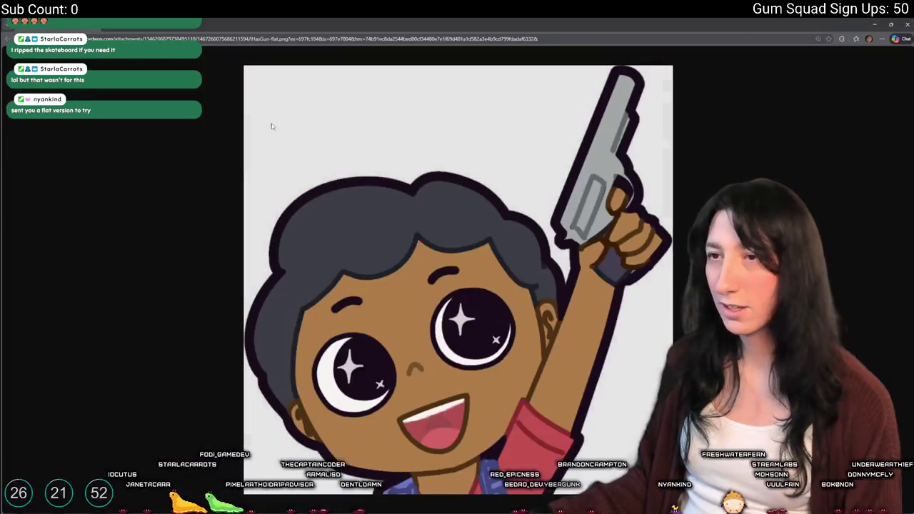
- Save the character image as IHasGun-flat.png and close the tab to return to the emote dialog
{"action": "right_click", "coordinate": [326, 136]}
{"action": "left_click", "coordinate": [367, 154]}
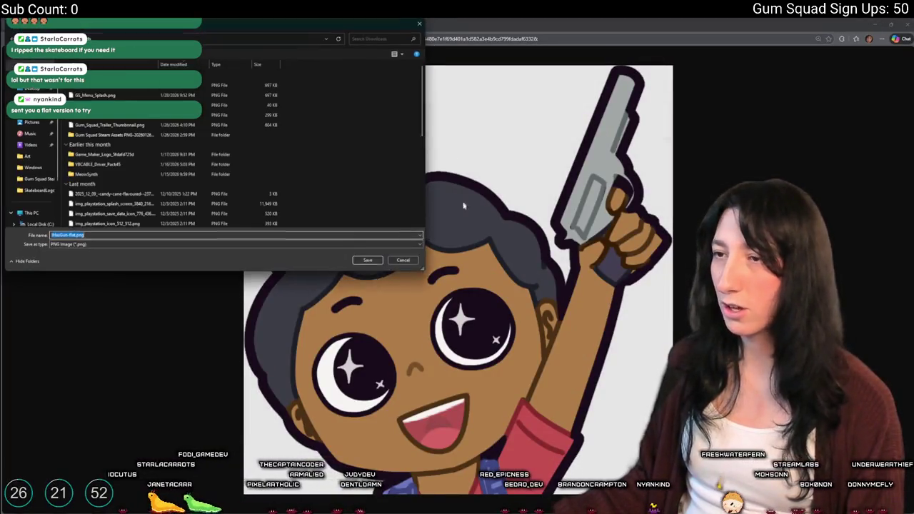
{"action": "left_click", "coordinate": [369, 261]}
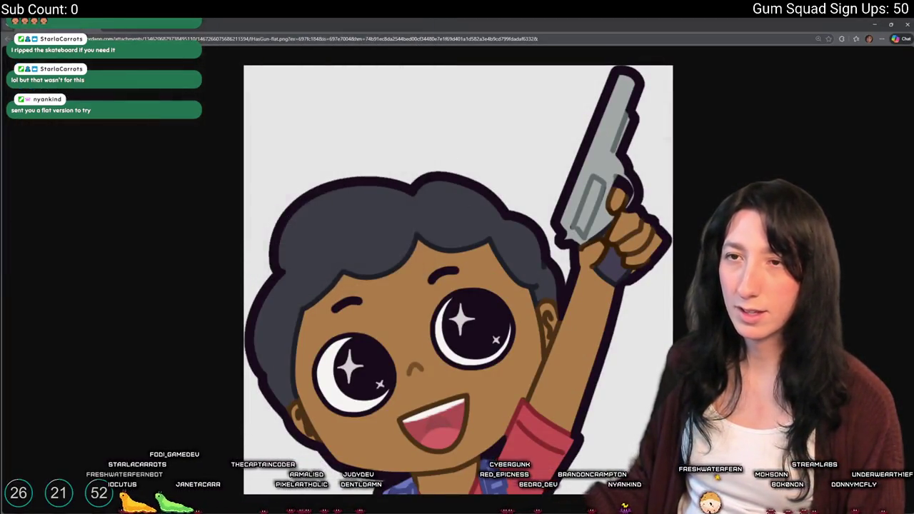
{"action": "key", "text": "ctrl+w"}
{"action": "scroll", "coordinate": [655, 211], "scroll_direction": "down", "scroll_amount": 5}
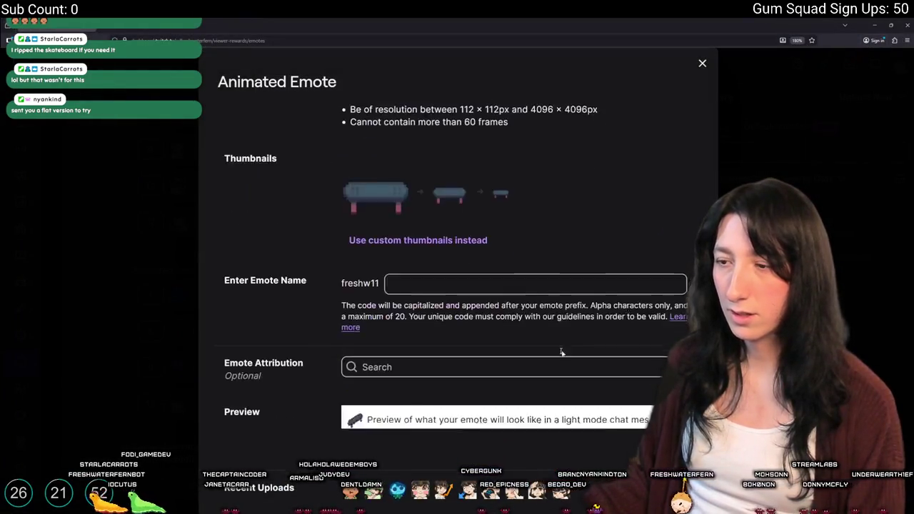
- Begin typing the skateboard animated emote's name in the Enter Emote Name field
{"action": "left_click", "coordinate": [500, 165]}
{"action": "type", "text": "s"}
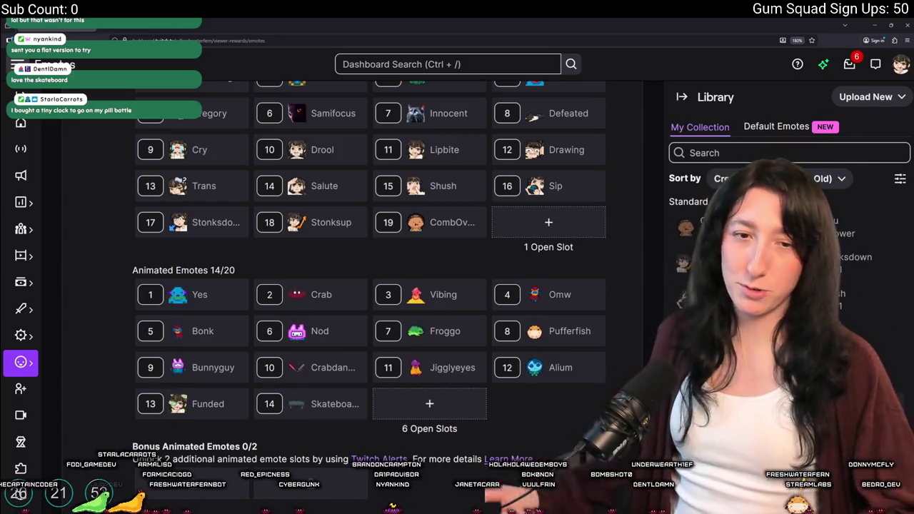
- Start a standard emote in the open slot and pick IHasGun-flat.png from Downloads
{"action": "scroll", "coordinate": [548, 297], "scroll_direction": "up", "scroll_amount": 2}
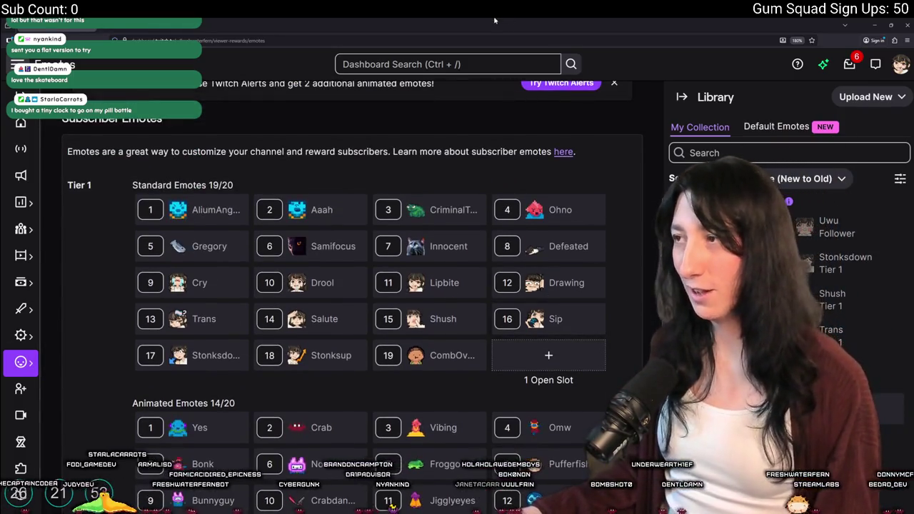
{"action": "left_click", "coordinate": [549, 355]}
{"action": "left_click", "coordinate": [361, 286]}
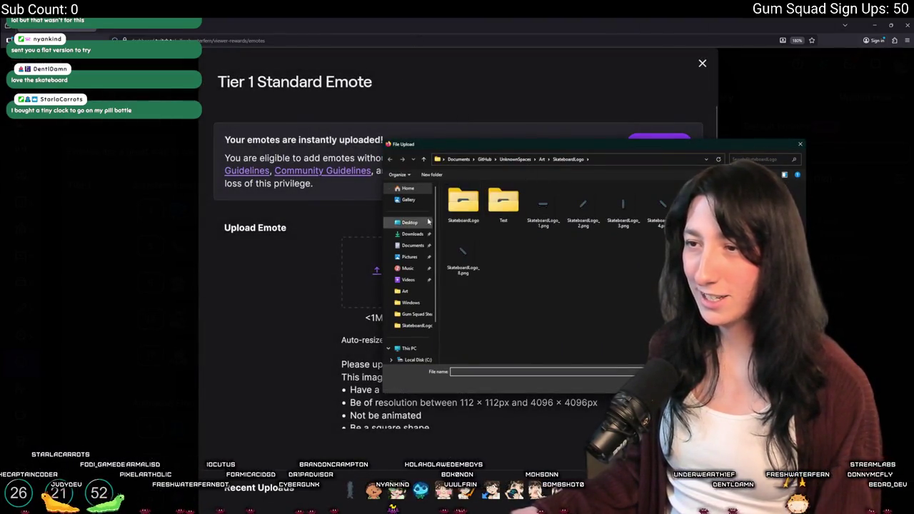
{"action": "left_click", "coordinate": [411, 233]}
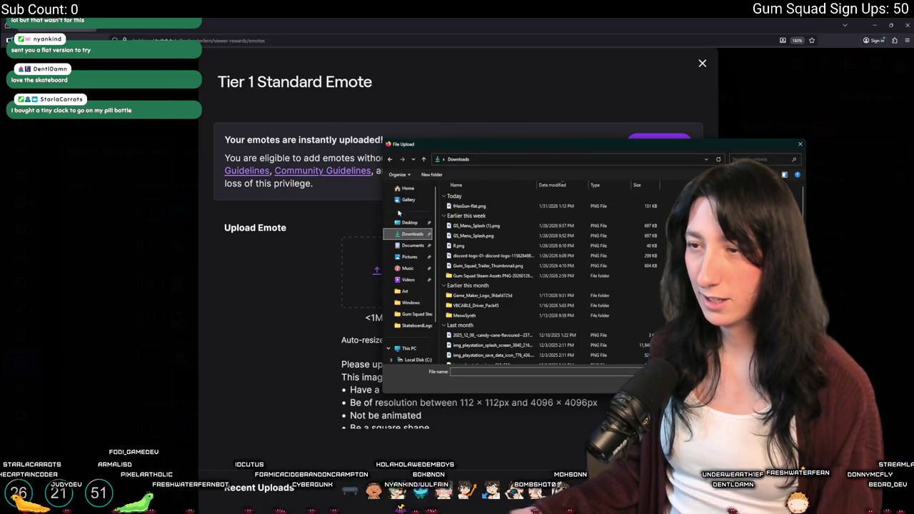
{"action": "double_click", "coordinate": [472, 206]}
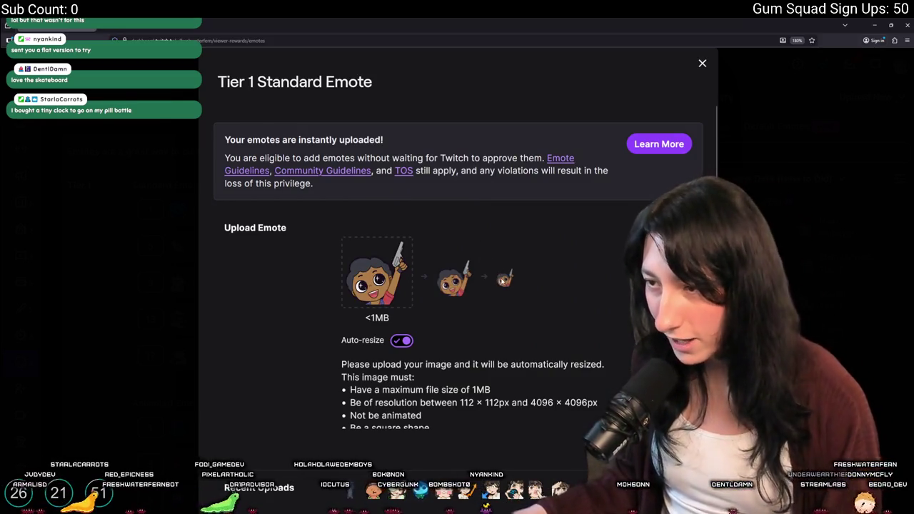
- Look over the Tier 1 Standard Emote upload dialog, then close it without adding the emote
{"action": "scroll", "coordinate": [494, 320], "scroll_direction": "up", "scroll_amount": 2}
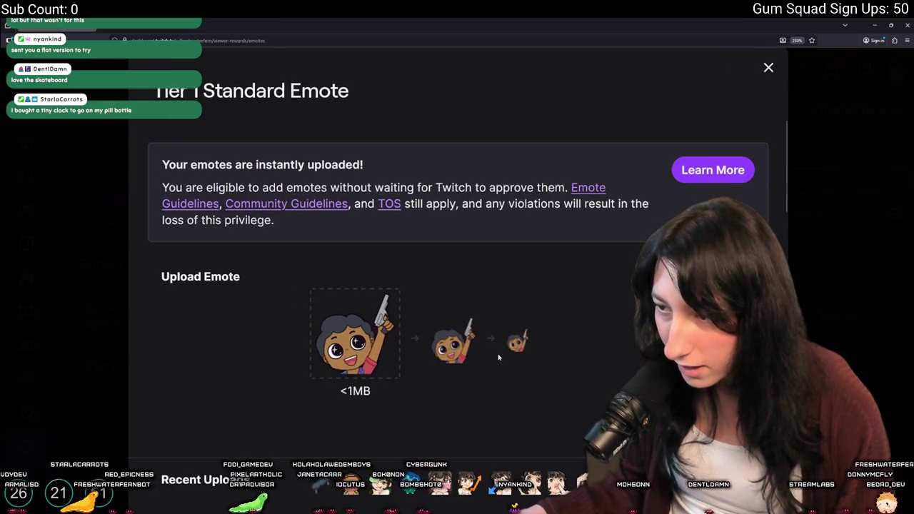
{"action": "scroll", "coordinate": [493, 336], "scroll_direction": "up", "scroll_amount": 1}
{"action": "scroll", "coordinate": [507, 286], "scroll_direction": "up", "scroll_amount": 2}
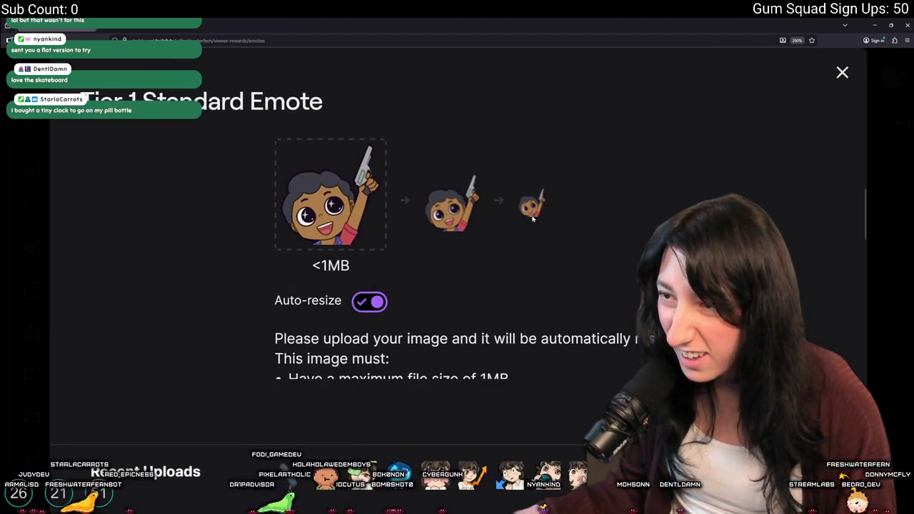
{"action": "scroll", "coordinate": [486, 224], "scroll_direction": "down", "scroll_amount": 1}
{"action": "scroll", "coordinate": [486, 224], "scroll_direction": "down", "scroll_amount": 1}
{"action": "scroll", "coordinate": [485, 224], "scroll_direction": "down", "scroll_amount": 1}
{"action": "scroll", "coordinate": [486, 222], "scroll_direction": "down", "scroll_amount": 1}
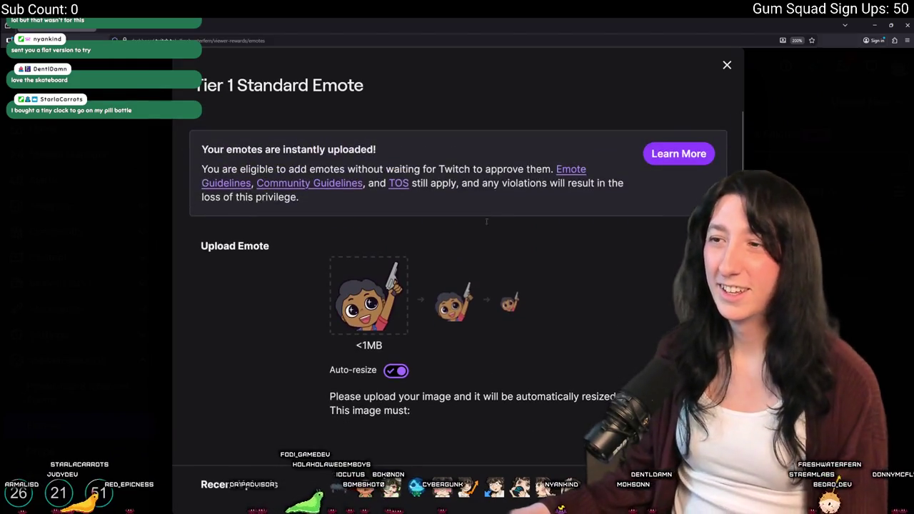
{"action": "scroll", "coordinate": [486, 222], "scroll_direction": "down", "scroll_amount": 1}
{"action": "scroll", "coordinate": [506, 240], "scroll_direction": "down", "scroll_amount": 1}
{"action": "scroll", "coordinate": [504, 255], "scroll_direction": "down", "scroll_amount": 1}
{"action": "scroll", "coordinate": [504, 255], "scroll_direction": "down", "scroll_amount": 2}
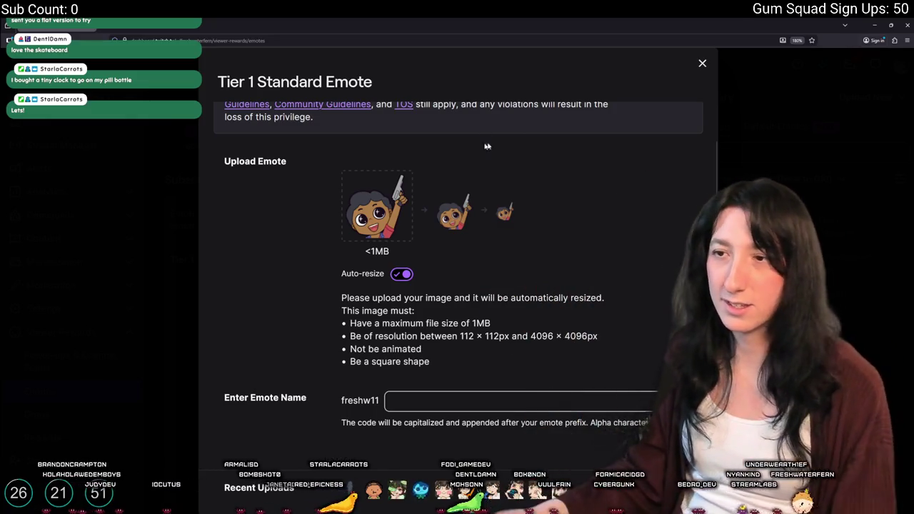
{"action": "scroll", "coordinate": [411, 236], "scroll_direction": "up", "scroll_amount": 1}
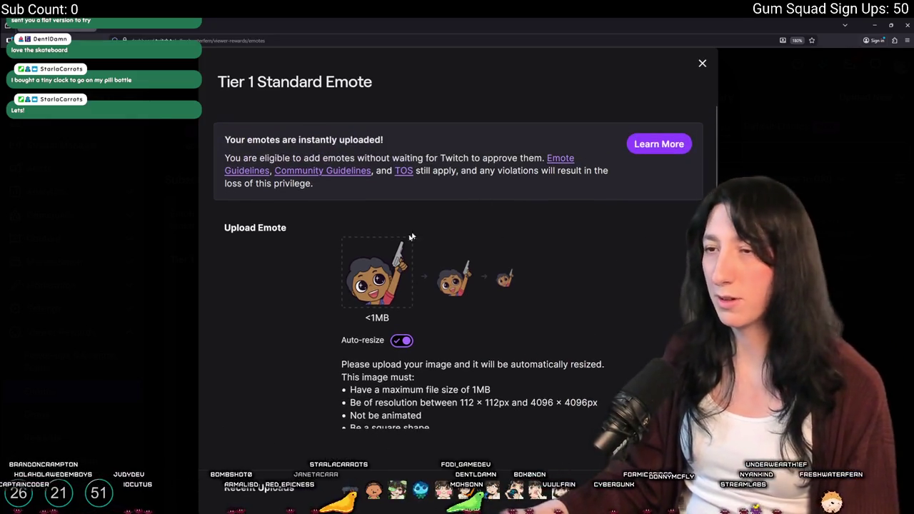
{"action": "scroll", "coordinate": [393, 258], "scroll_direction": "down", "scroll_amount": 1}
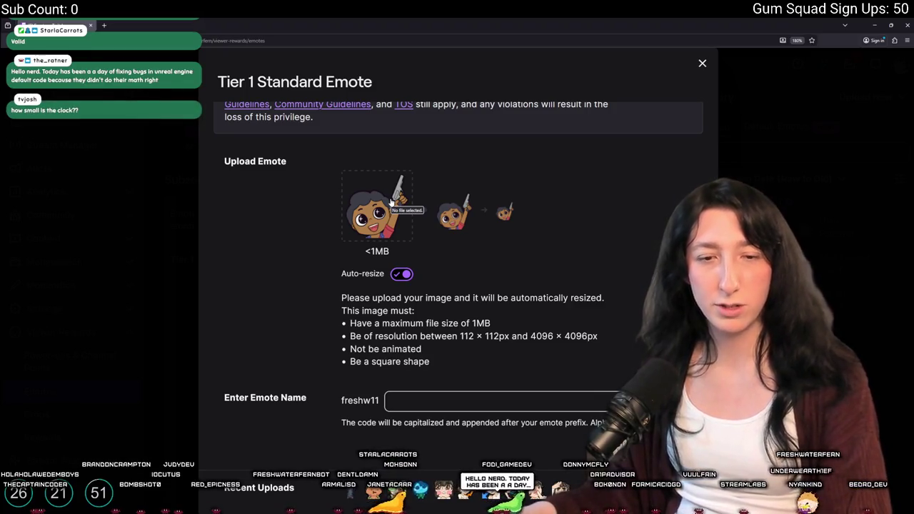
{"action": "left_click", "coordinate": [701, 63]}
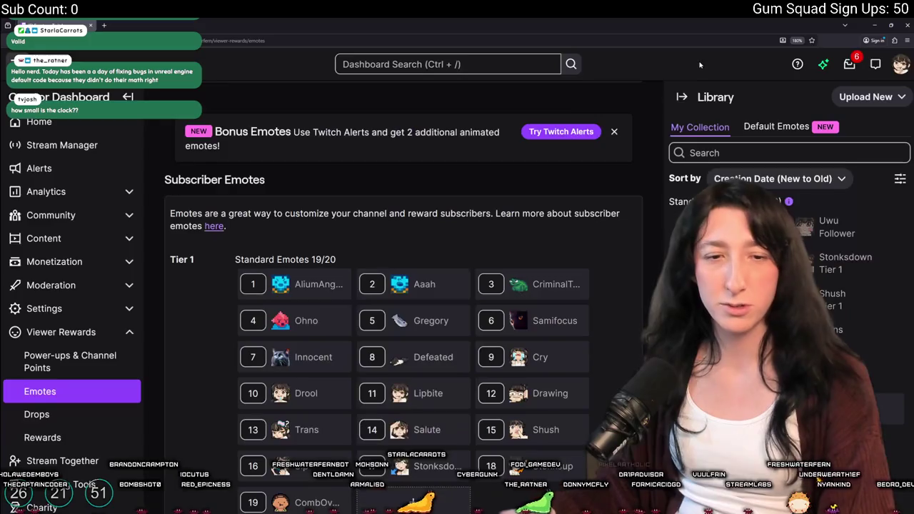
{"action": "scroll", "coordinate": [321, 236], "scroll_direction": "down", "scroll_amount": 2}
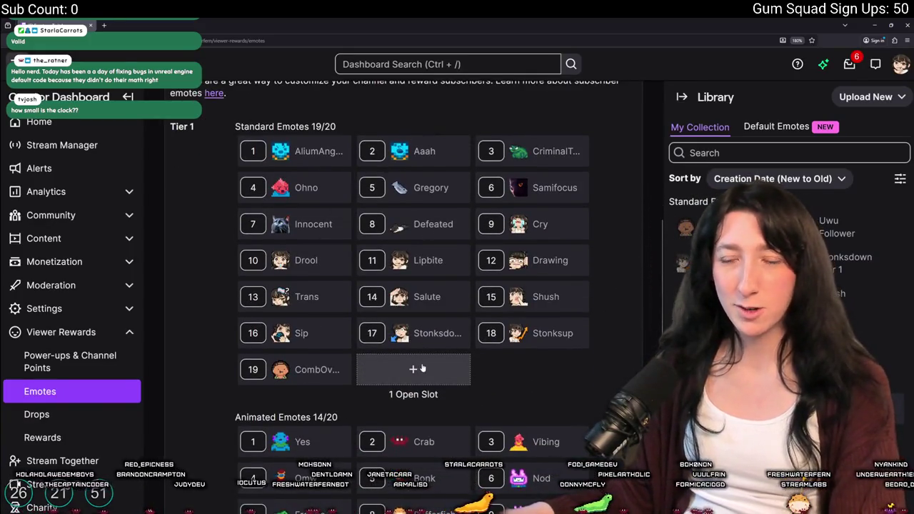
{"action": "scroll", "coordinate": [422, 369], "scroll_direction": "down", "scroll_amount": 3}
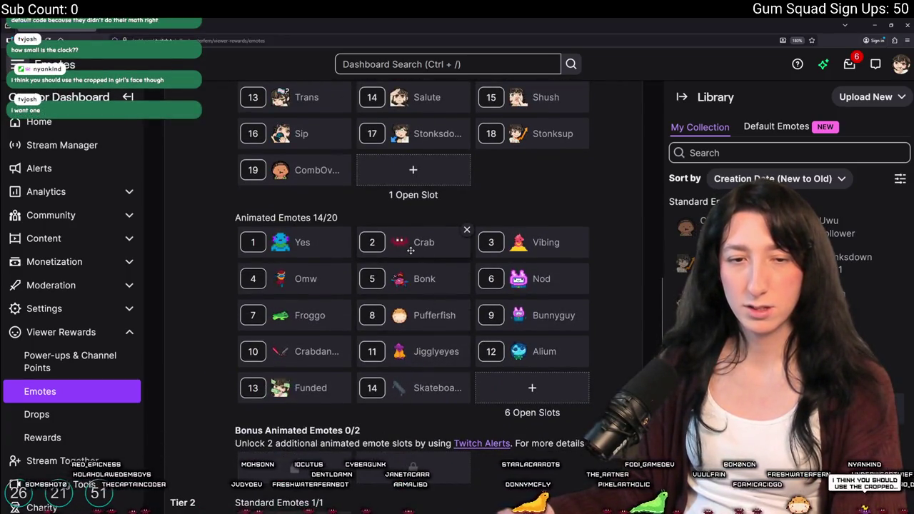
{"action": "scroll", "coordinate": [410, 250], "scroll_direction": "up", "scroll_amount": 2}
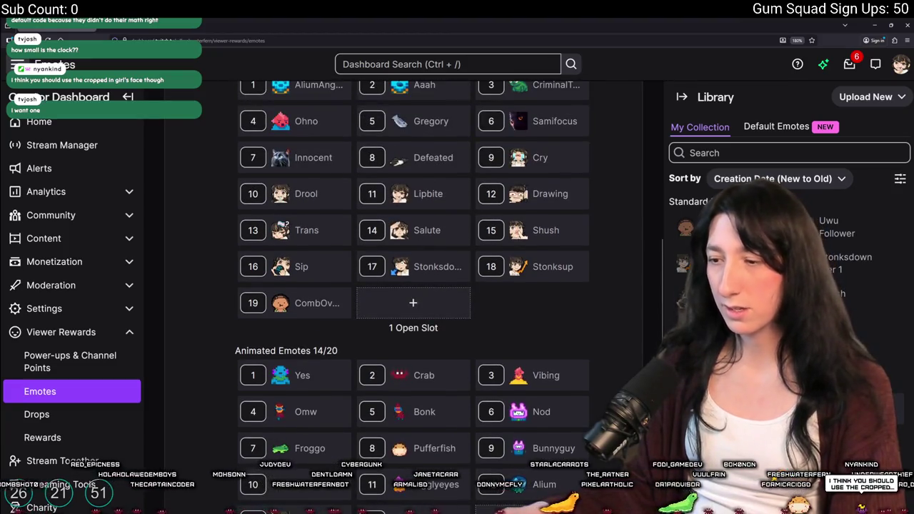
{"action": "key", "text": "super"}
{"action": "type", "text": "discord"}
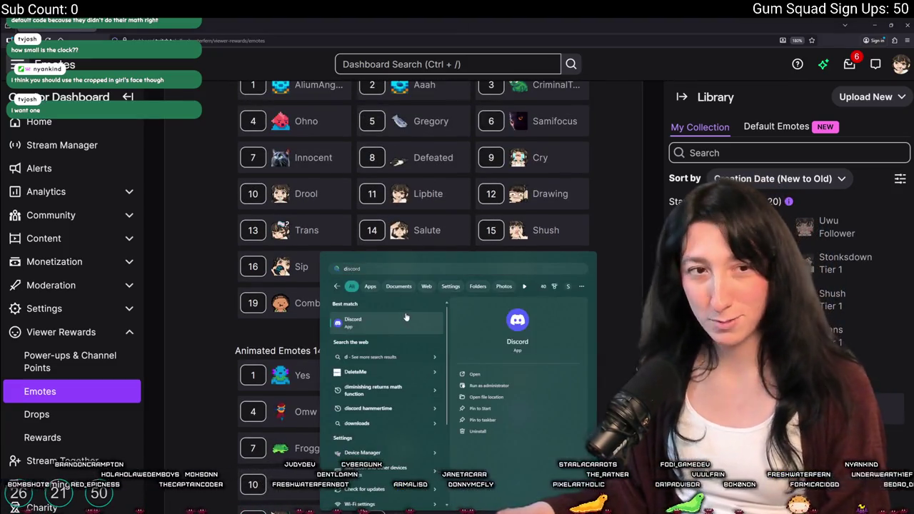
{"action": "left_click", "coordinate": [401, 325]}
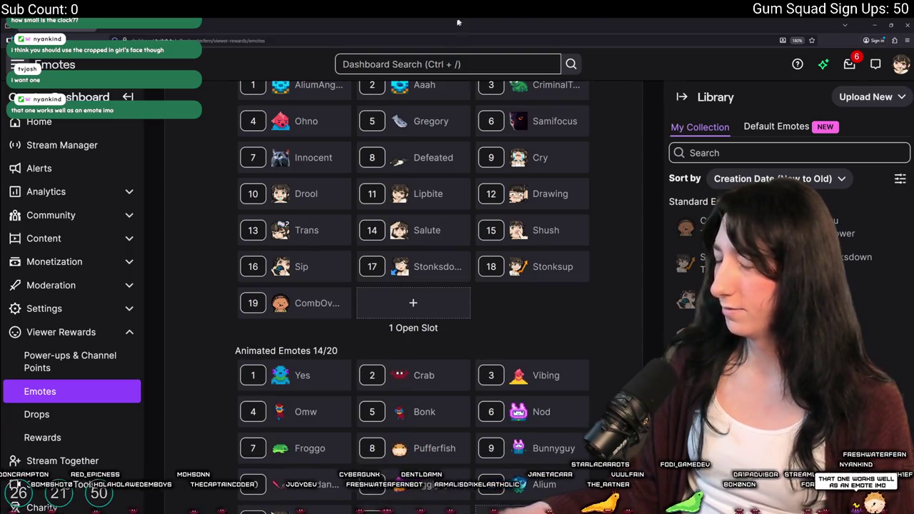
{"action": "scroll", "coordinate": [388, 298], "scroll_direction": "up", "scroll_amount": 5}
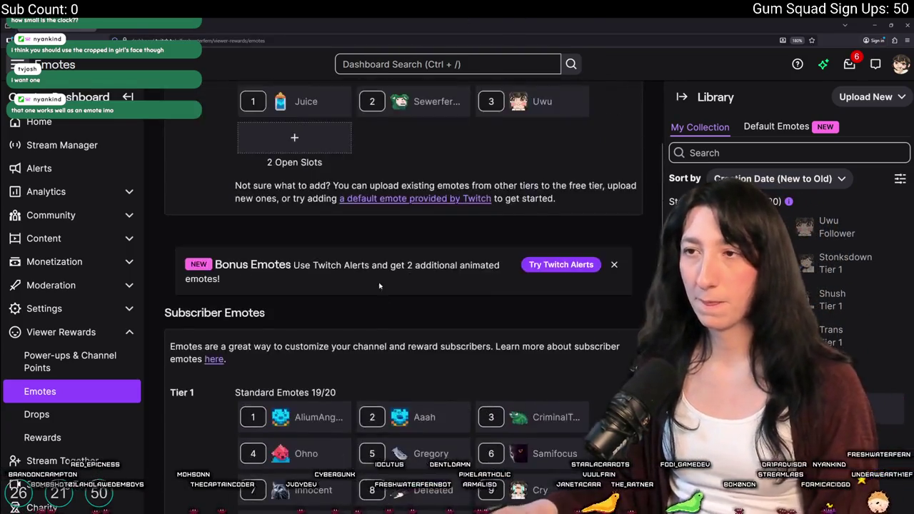
{"action": "scroll", "coordinate": [391, 300], "scroll_direction": "up", "scroll_amount": 3}
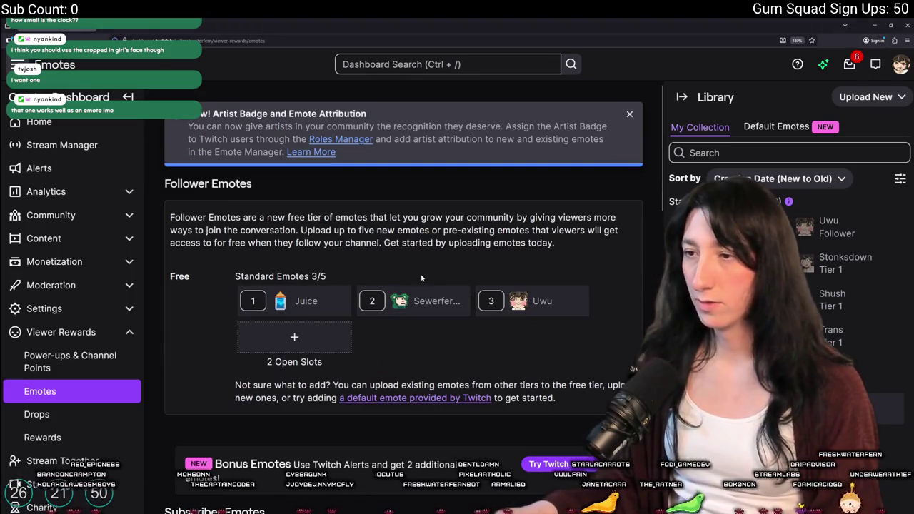
{"action": "scroll", "coordinate": [414, 229], "scroll_direction": "down", "scroll_amount": 4}
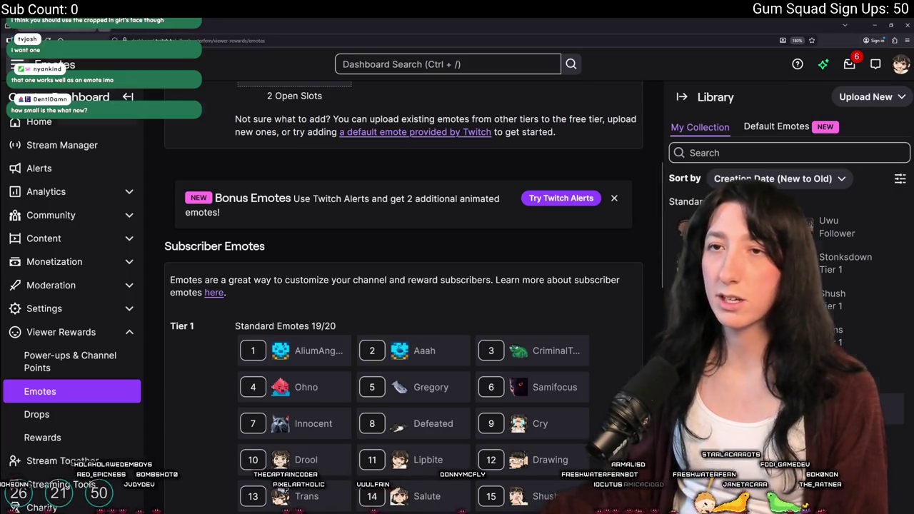
- Discard the Discord image link pasted into a new tab, close that tab, and return to Aseprite
{"action": "key", "text": "ctrl+t"}
{"action": "key", "text": "ctrl+v"}
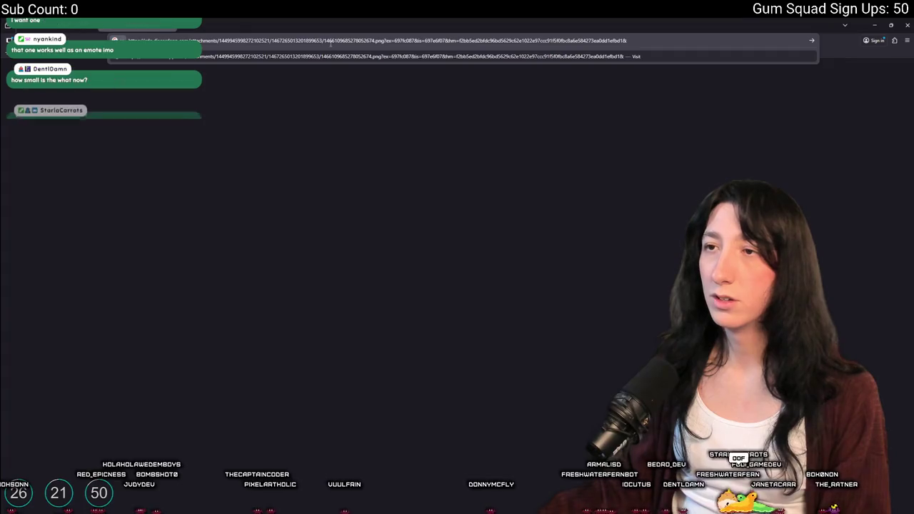
{"action": "key", "text": "Escape"}
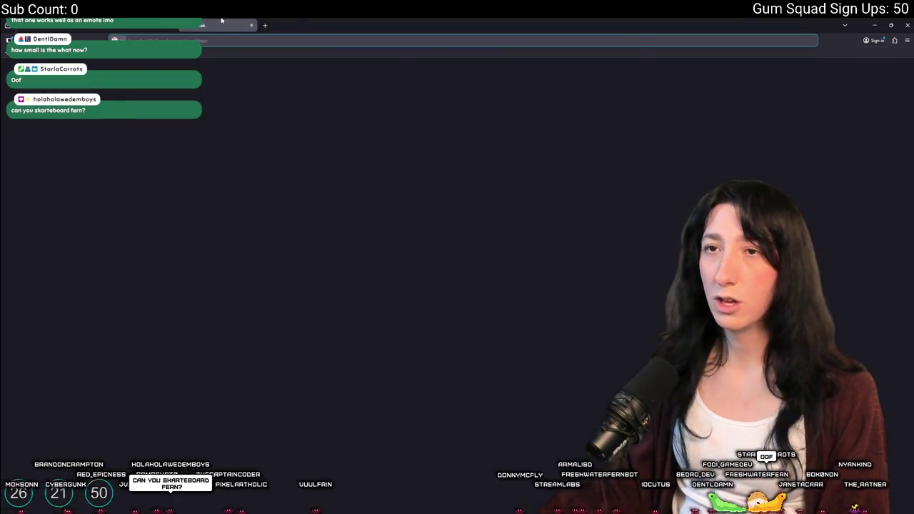
{"action": "key", "text": "ctrl+w"}
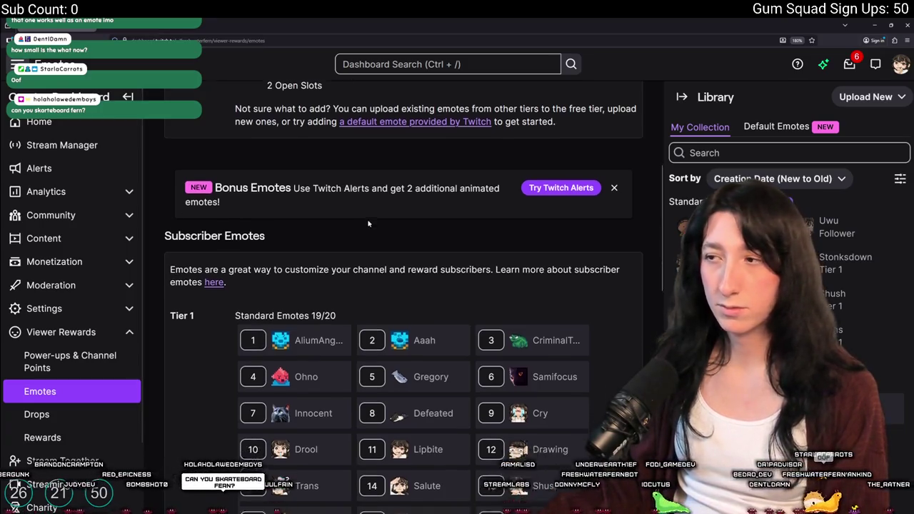
{"action": "scroll", "coordinate": [403, 293], "scroll_direction": "up", "scroll_amount": 3}
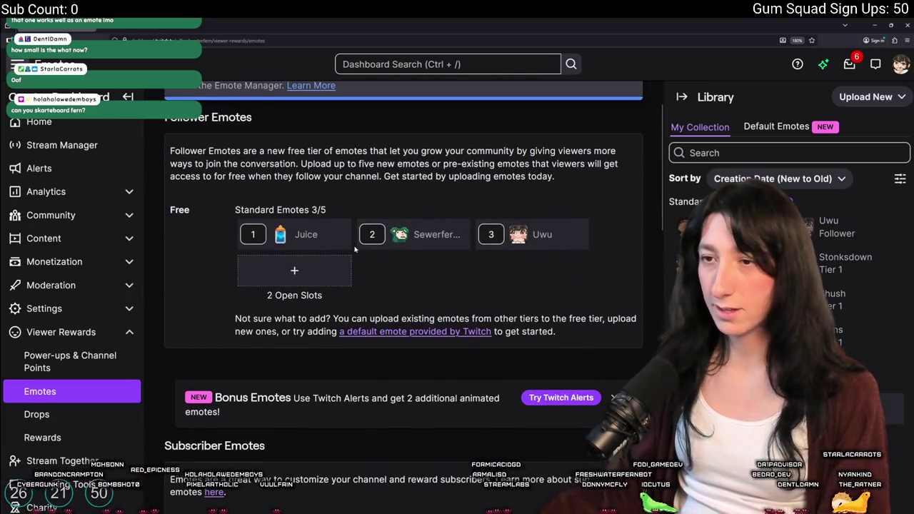
{"action": "scroll", "coordinate": [355, 248], "scroll_direction": "down", "scroll_amount": 1}
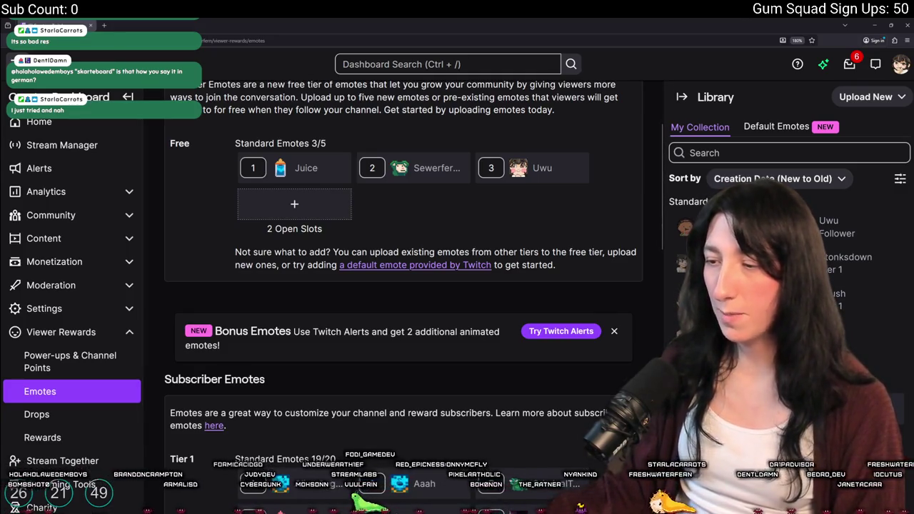
{"action": "key", "text": "alt+Tab"}
- Close the skateboard, face and gun-character sprites, discarding their unsaved changes
{"action": "left_click", "coordinate": [224, 37]}
{"action": "left_click", "coordinate": [450, 284]}
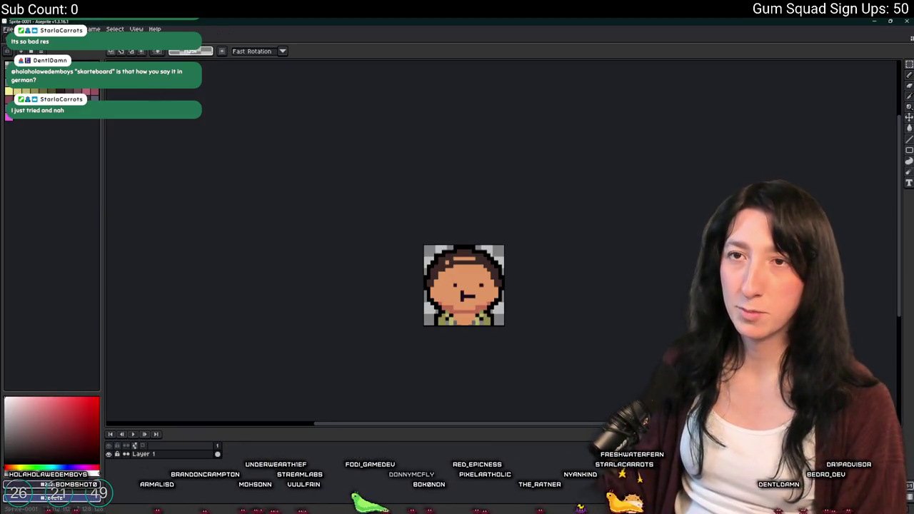
{"action": "key", "text": "ctrl+w"}
{"action": "left_click", "coordinate": [458, 286]}
{"action": "left_click", "coordinate": [93, 28]}
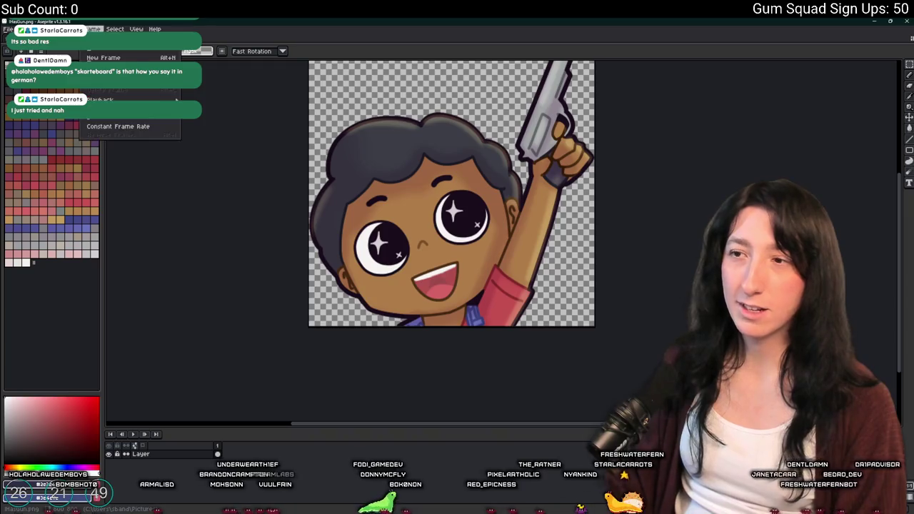
{"action": "key", "text": "Escape"}
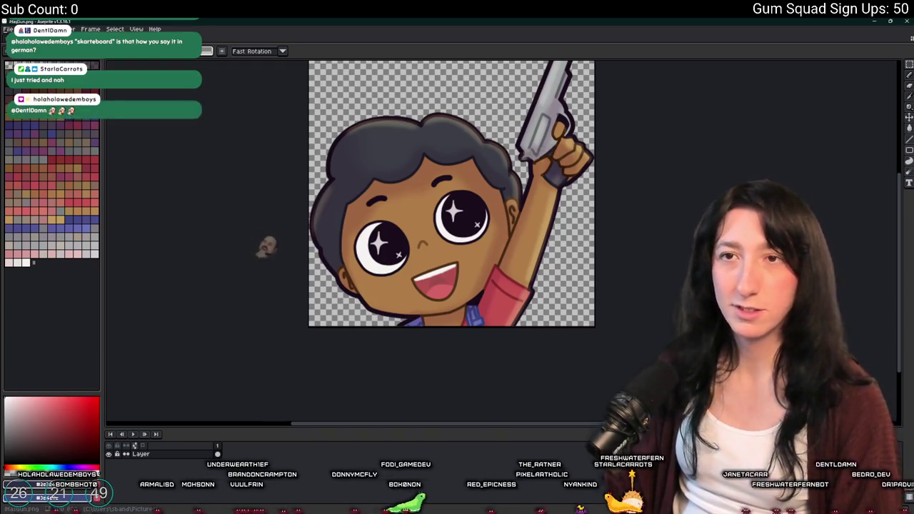
{"action": "key", "text": "ctrl+w"}
- Open GS_library_hero.png from Downloads > Gum Squad Steam Assets > PNG folder
{"action": "key", "text": "ctrl+o"}
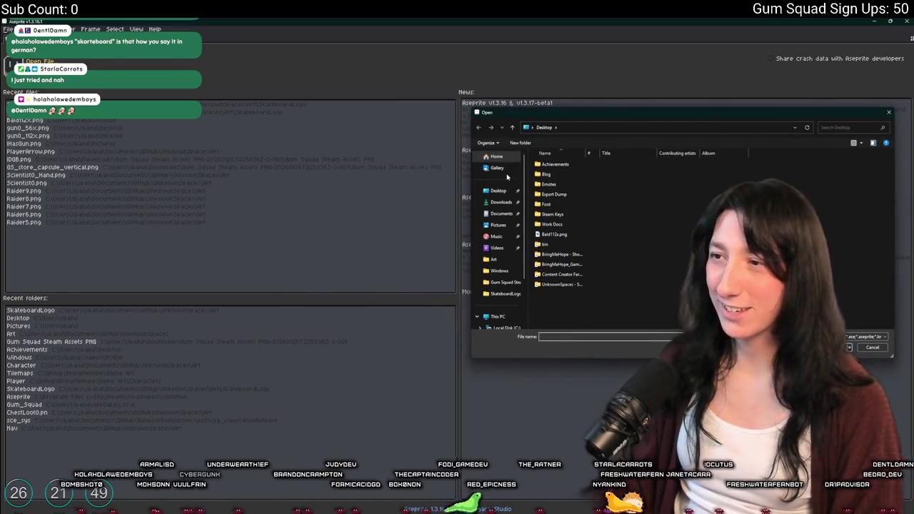
{"action": "left_click", "coordinate": [498, 202]}
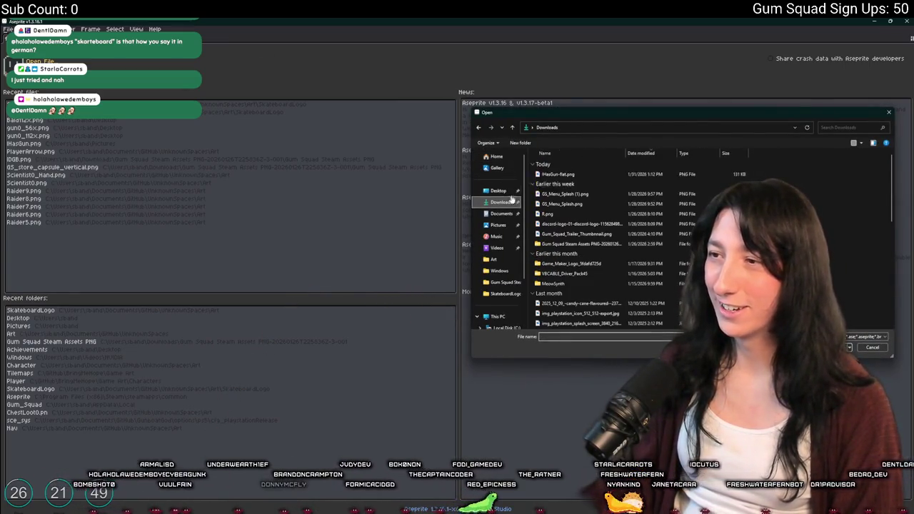
{"action": "double_click", "coordinate": [568, 245]}
{"action": "double_click", "coordinate": [560, 174]}
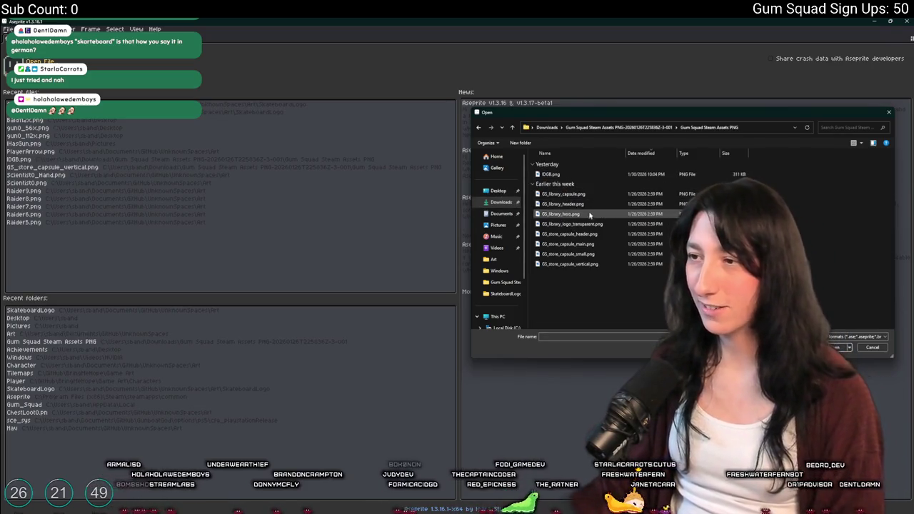
{"action": "double_click", "coordinate": [575, 214]}
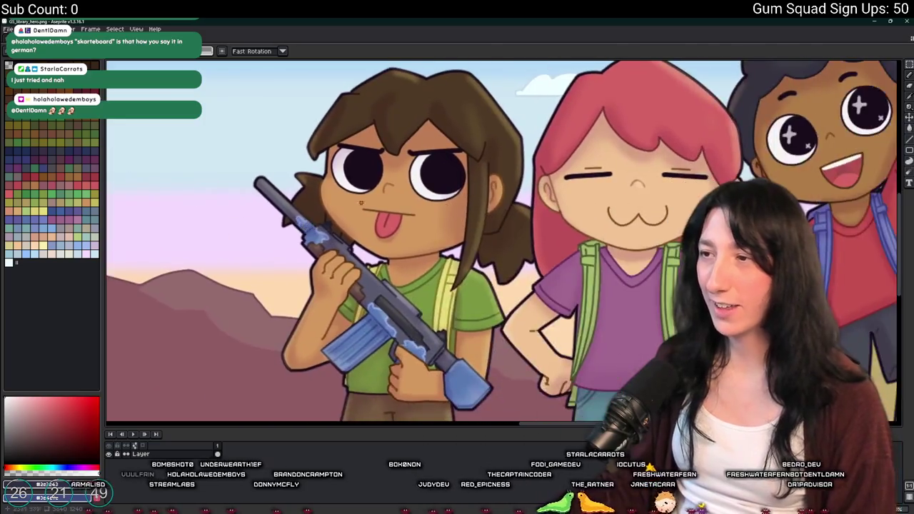
- Marquee-select a square area around the tongue-out character's face
{"action": "scroll", "coordinate": [386, 186], "scroll_direction": "up", "scroll_amount": 3}
{"action": "left_click_drag", "start_coordinate": [209, 100], "coordinate": [499, 391]}
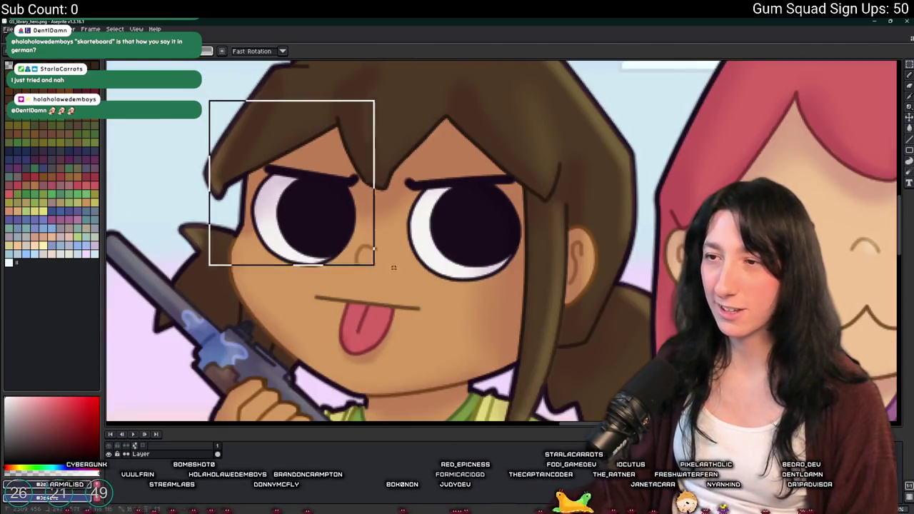
{"action": "key", "text": "ctrl+d"}
{"action": "left_click_drag", "start_coordinate": [229, 115], "coordinate": [523, 408]}
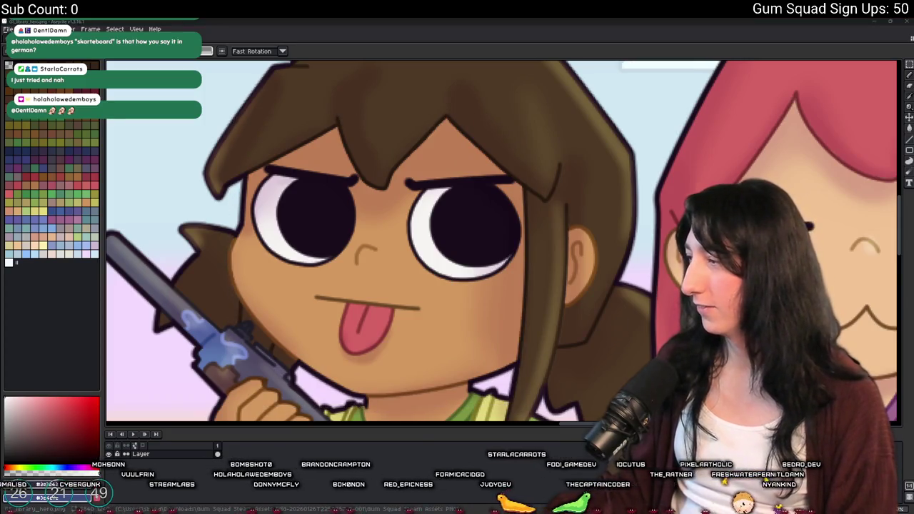
- Save the cropped face image from the browser into Downloads, then return to Aseprite
{"action": "key", "text": "alt+Tab"}
{"action": "right_click", "coordinate": [445, 261]}
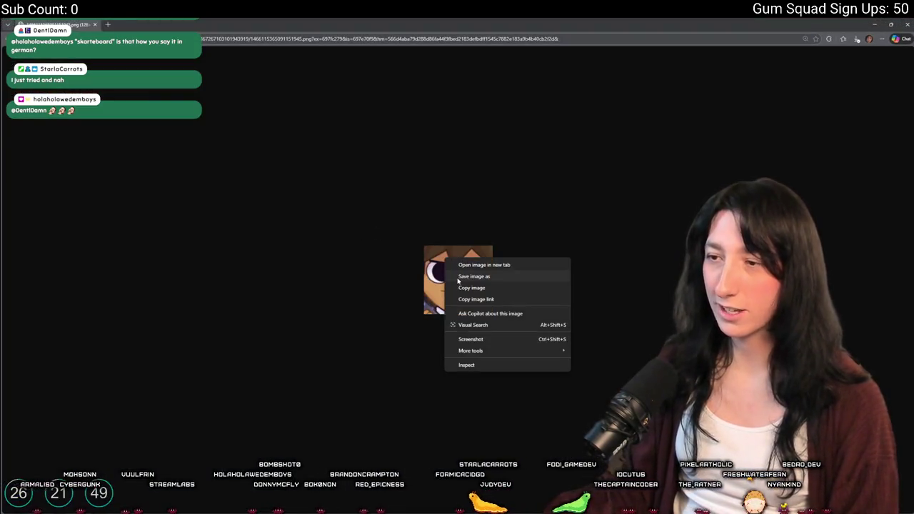
{"action": "left_click", "coordinate": [464, 274]}
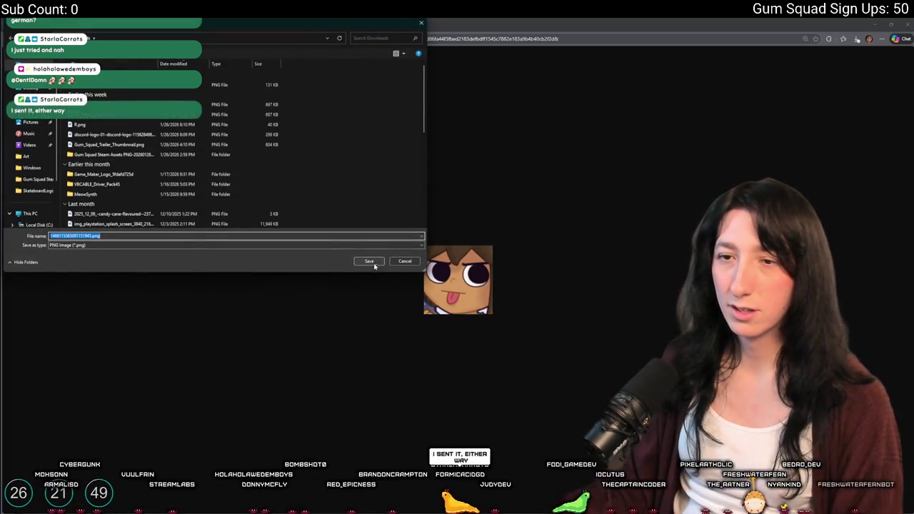
{"action": "left_click", "coordinate": [369, 260]}
{"action": "key", "text": "alt+Tab"}
{"action": "key", "text": "alt+Tab"}
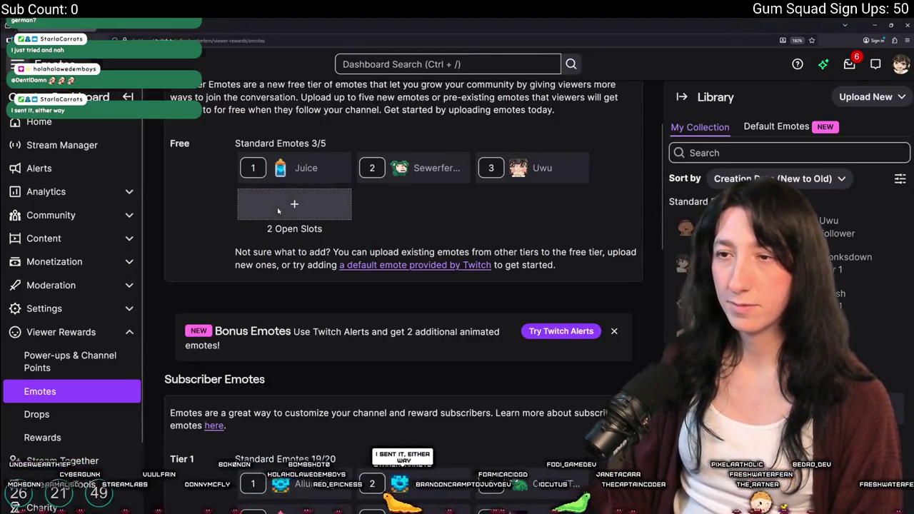
- Choose the saved face PNG as the image for a new emote in the open free slot
{"action": "left_click", "coordinate": [294, 204]}
{"action": "left_click", "coordinate": [376, 270]}
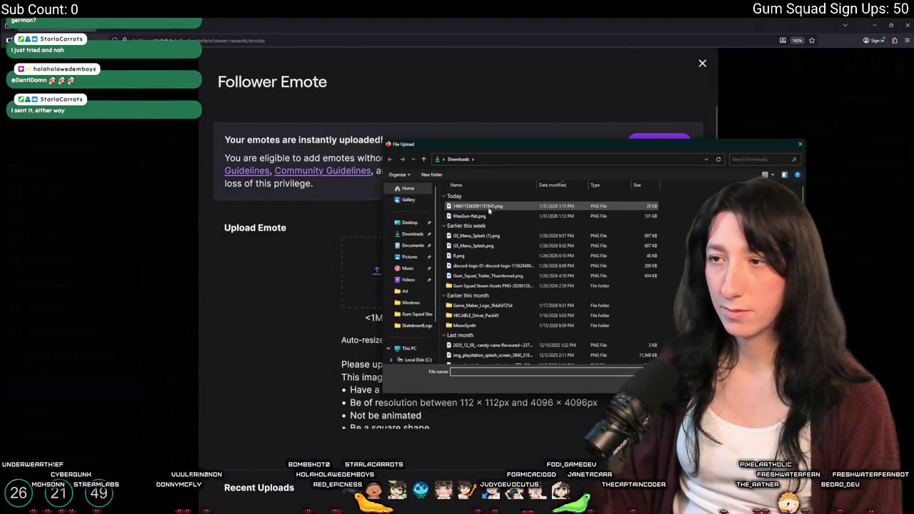
{"action": "double_click", "coordinate": [486, 208]}
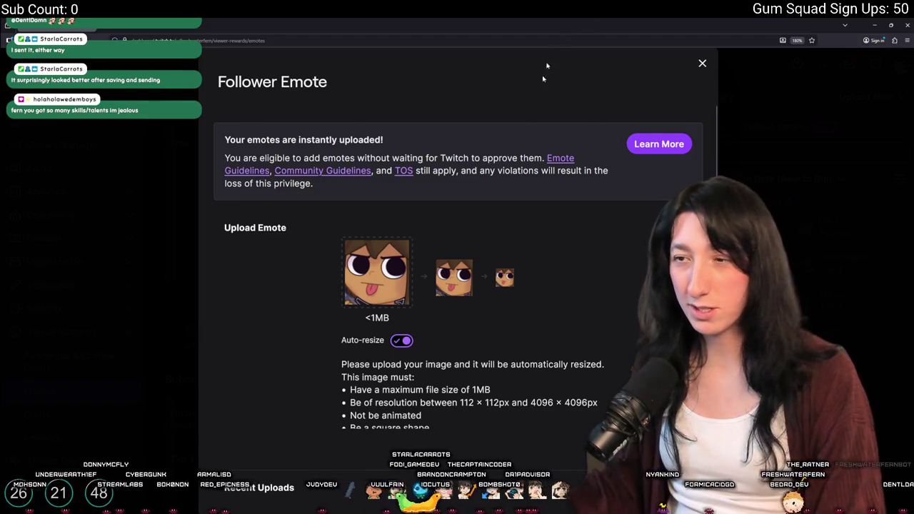
{"action": "scroll", "coordinate": [465, 301], "scroll_direction": "down", "scroll_amount": 4}
{"action": "scroll", "coordinate": [464, 300], "scroll_direction": "up", "scroll_amount": 2}
- Name the emote Tongueout and upload it
{"action": "left_click", "coordinate": [465, 301]}
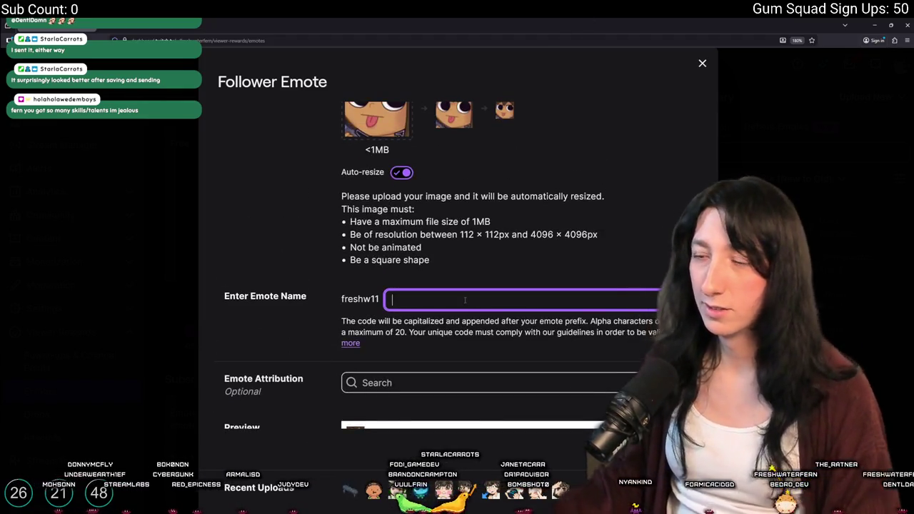
{"action": "type", "text": "sq"}
{"action": "key", "text": "BackSpace"}
{"action": "key", "text": "BackSpace"}
{"action": "type", "text": "bli"}
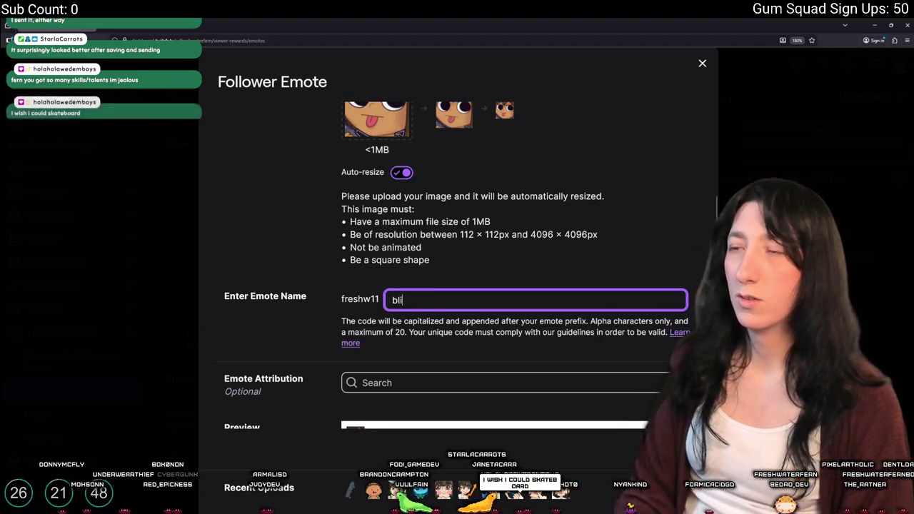
{"action": "key", "text": "BackSpace"}
{"action": "key", "text": "BackSpace"}
{"action": "key", "text": "BackSpace"}
{"action": "type", "text": "tongual"}
{"action": "key", "text": "BackSpace"}
{"action": "key", "text": "BackSpace"}
{"action": "type", "text": "eout"}
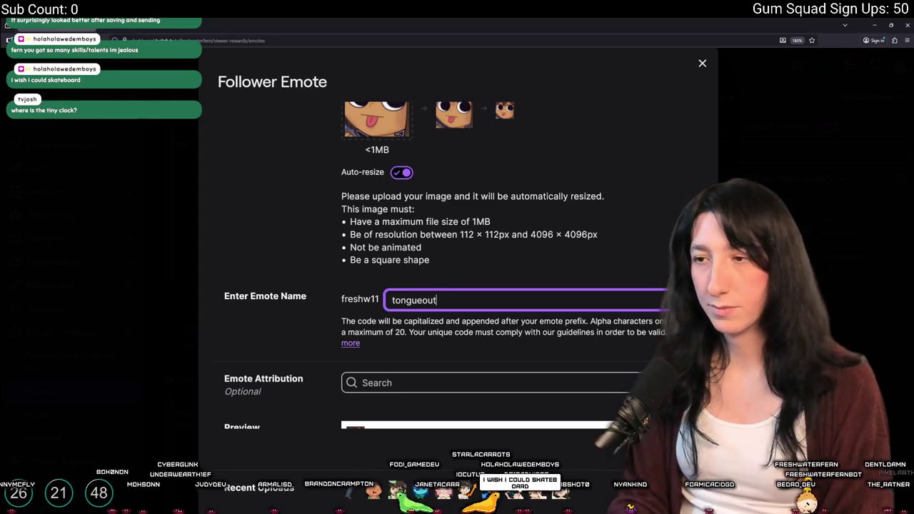
{"action": "scroll", "coordinate": [571, 413], "scroll_direction": "down", "scroll_amount": 2}
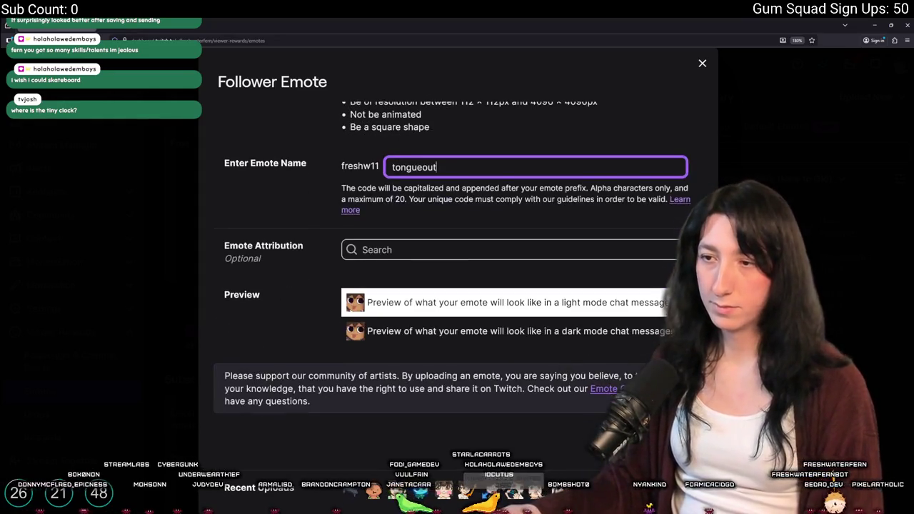
{"action": "key", "text": "Return"}
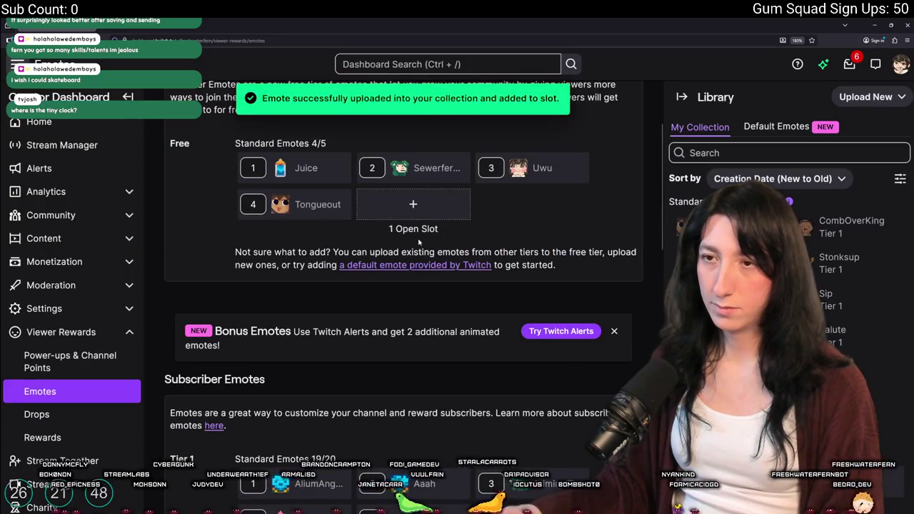
- Review the free follower and Tier 1 emote lists at reduced browser zoom, then return to Aseprite
{"action": "scroll", "coordinate": [419, 243], "scroll_direction": "up", "scroll_amount": 2}
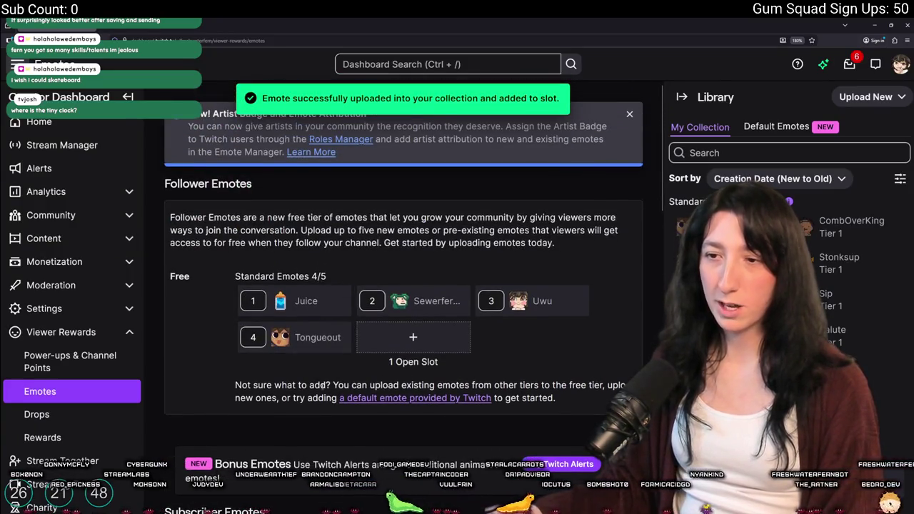
{"action": "scroll", "coordinate": [350, 353], "scroll_direction": "down", "scroll_amount": 3}
{"action": "key", "text": "ctrl+minus"}
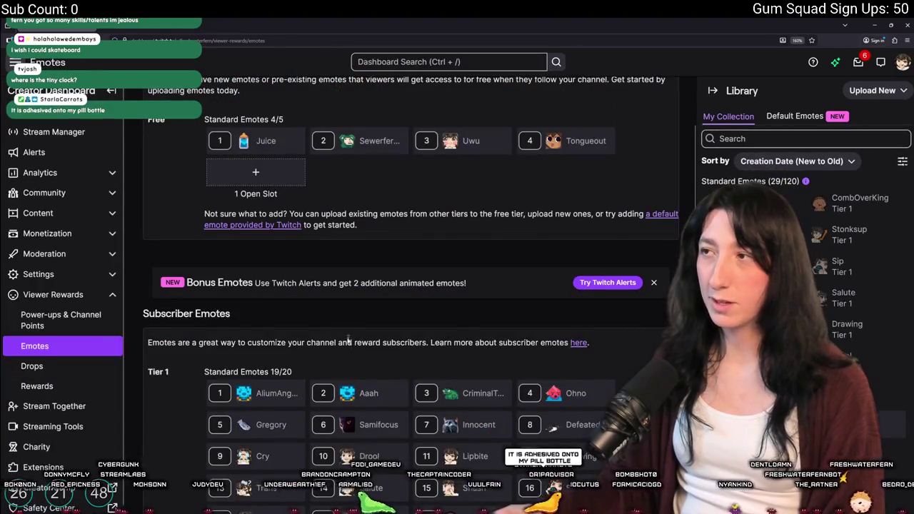
{"action": "key", "text": "ctrl+minus"}
{"action": "key", "text": "ctrl+minus"}
{"action": "key", "text": "ctrl+minus"}
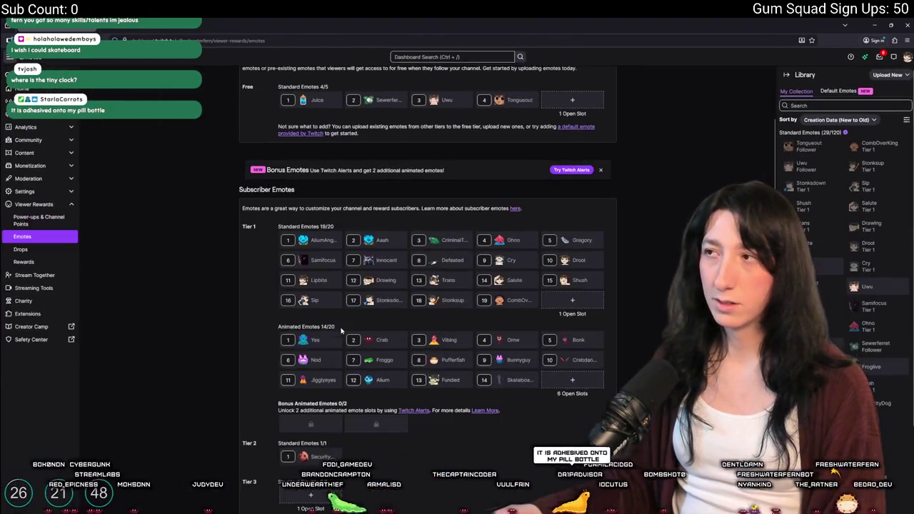
{"action": "scroll", "coordinate": [341, 331], "scroll_direction": "up", "scroll_amount": 3}
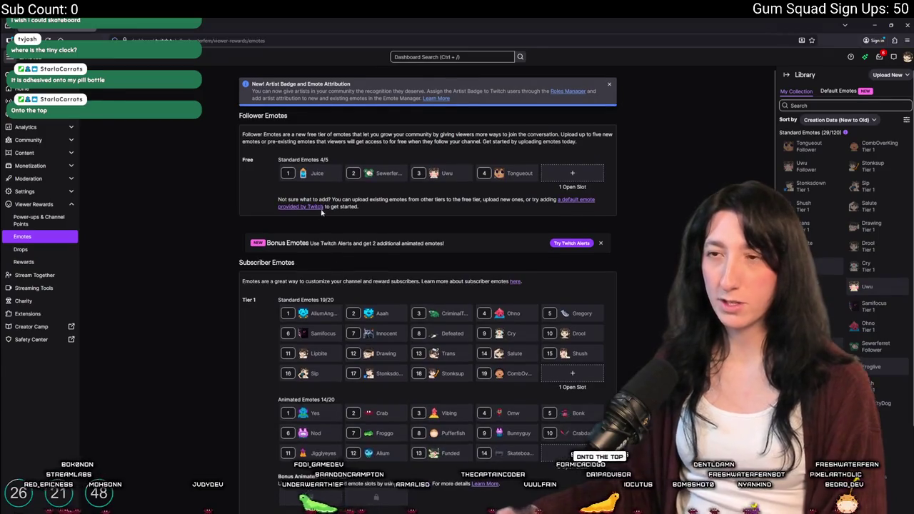
{"action": "key", "text": "ctrl+plus"}
{"action": "key", "text": "ctrl+plus"}
{"action": "key", "text": "ctrl+plus"}
{"action": "scroll", "coordinate": [319, 213], "scroll_direction": "down", "scroll_amount": 2}
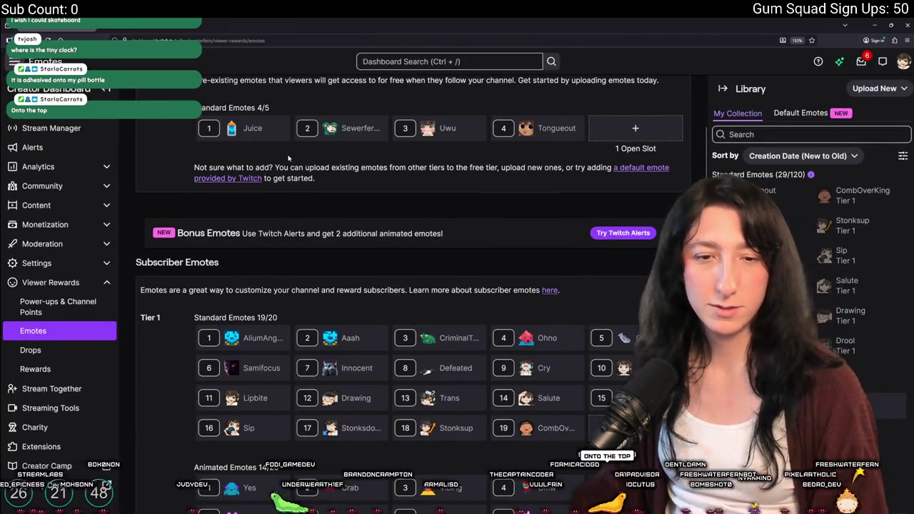
{"action": "key", "text": "ctrl+plus"}
{"action": "scroll", "coordinate": [282, 163], "scroll_direction": "down", "scroll_amount": 3}
{"action": "key", "text": "ctrl+plus"}
{"action": "scroll", "coordinate": [282, 163], "scroll_direction": "up", "scroll_amount": 1}
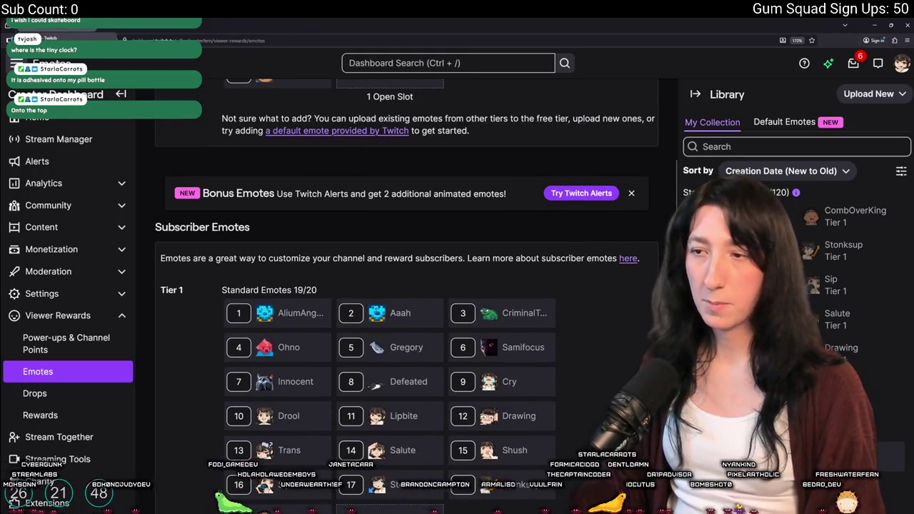
{"action": "key", "text": "alt+Tab"}
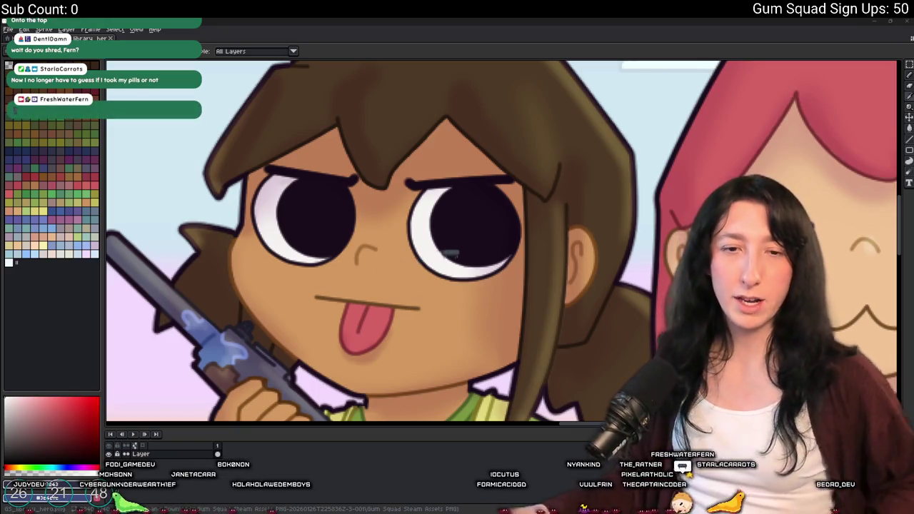
- Switch tools with V in Aseprite, then move over to the GameMaker project window
{"action": "key", "text": "v"}
{"action": "key", "text": "alt+Tab"}
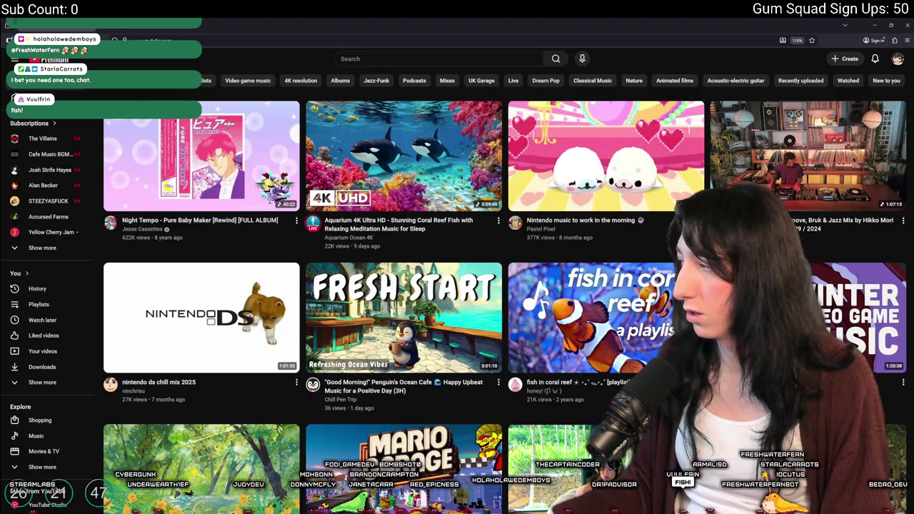
{"action": "mouse_move", "coordinate": [422, 166]}
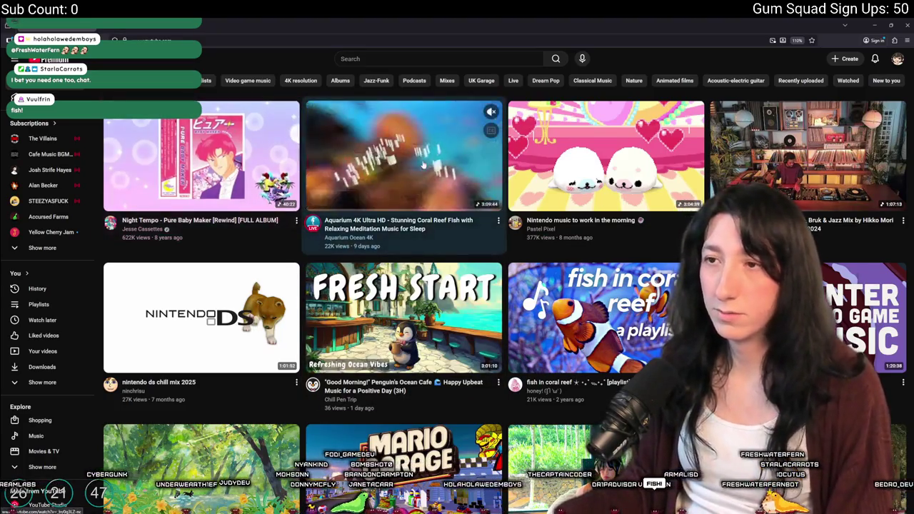
- Open the Aquarium 4K coral reef relaxation video from the YouTube home feed
{"action": "left_click", "coordinate": [421, 164]}
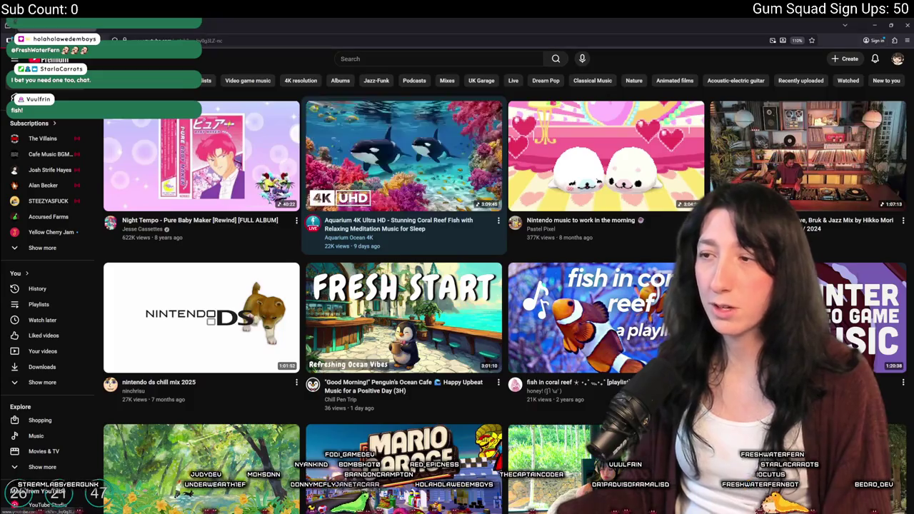
- Play the aquarium video muted from about an hour in, fullscreen, then exit fullscreen
{"action": "left_click", "coordinate": [245, 456]}
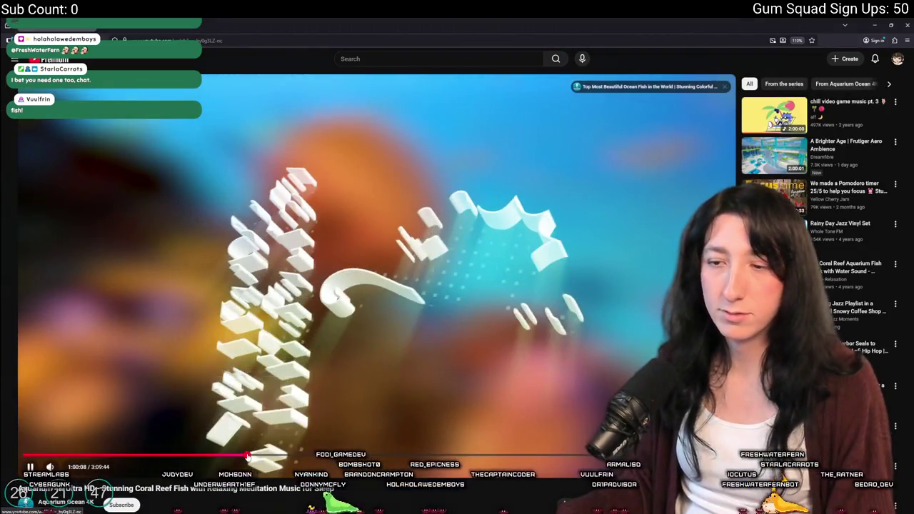
{"action": "left_click", "coordinate": [51, 467]}
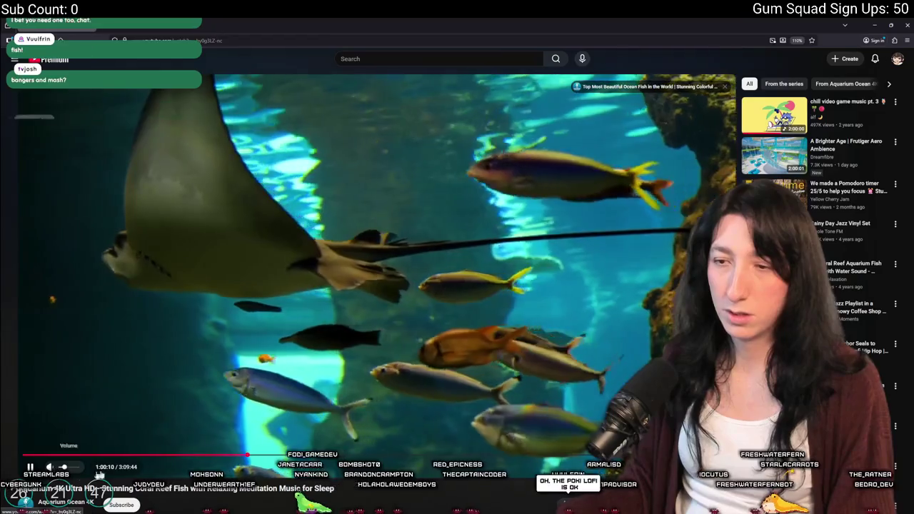
{"action": "key", "text": "f"}
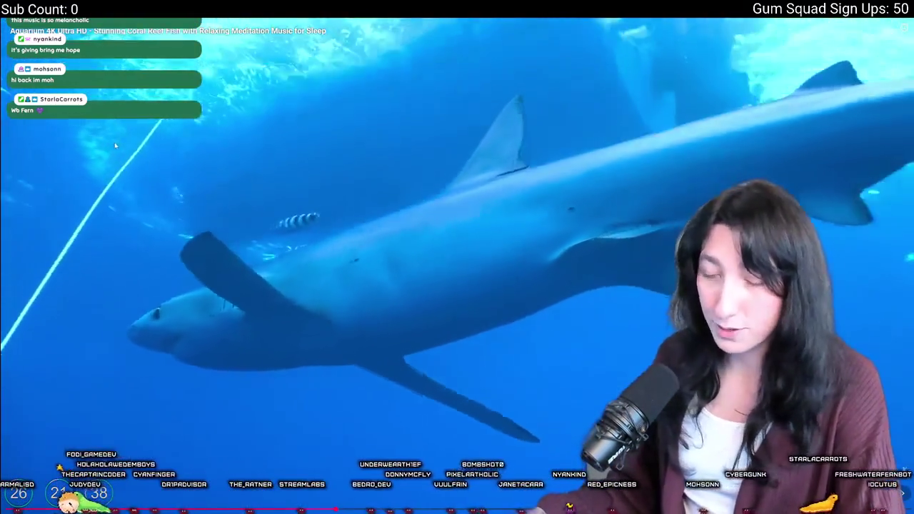
{"action": "key", "text": "Escape"}
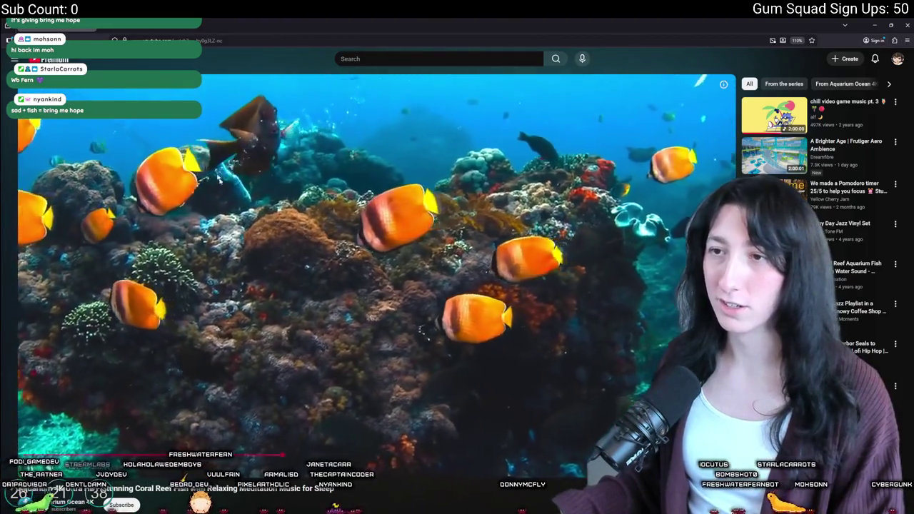
- Pause the aquarium video, glance at GameMaker and the album video, then bring up Discord
{"action": "key", "text": "space"}
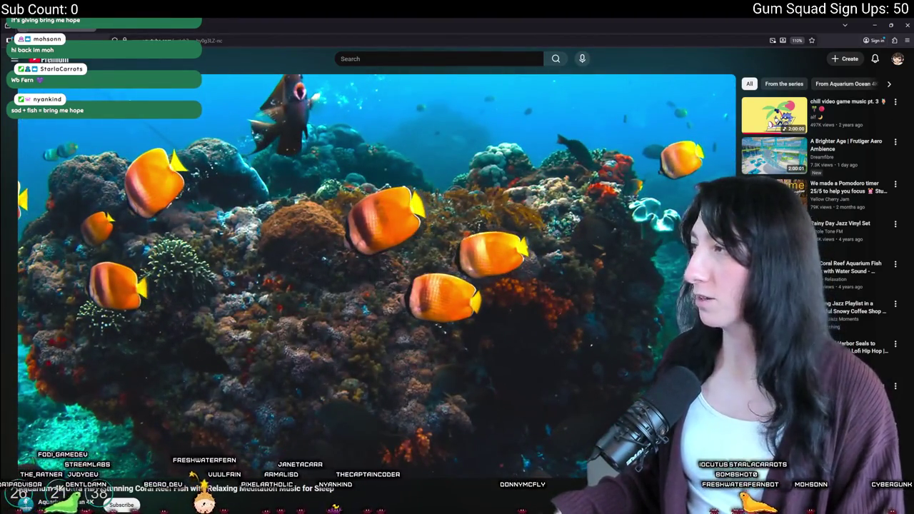
{"action": "key", "text": "alt+Tab"}
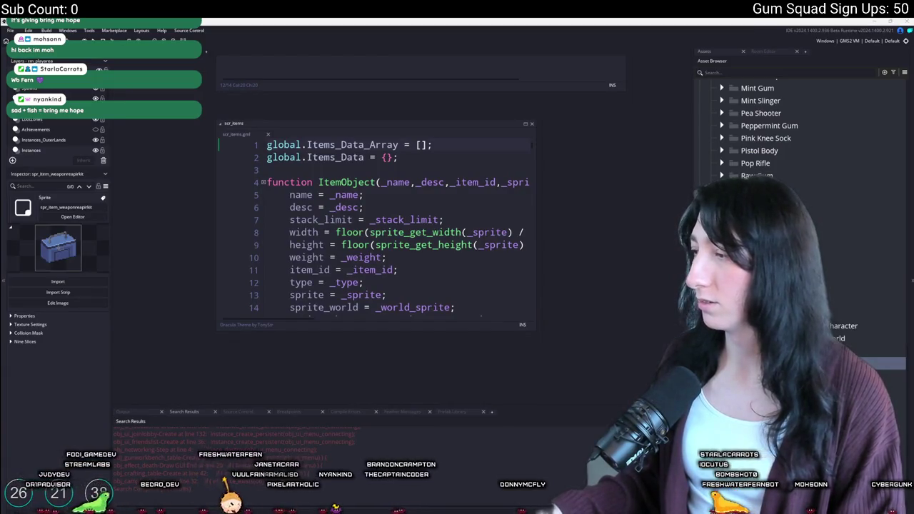
{"action": "key", "text": "alt+Tab"}
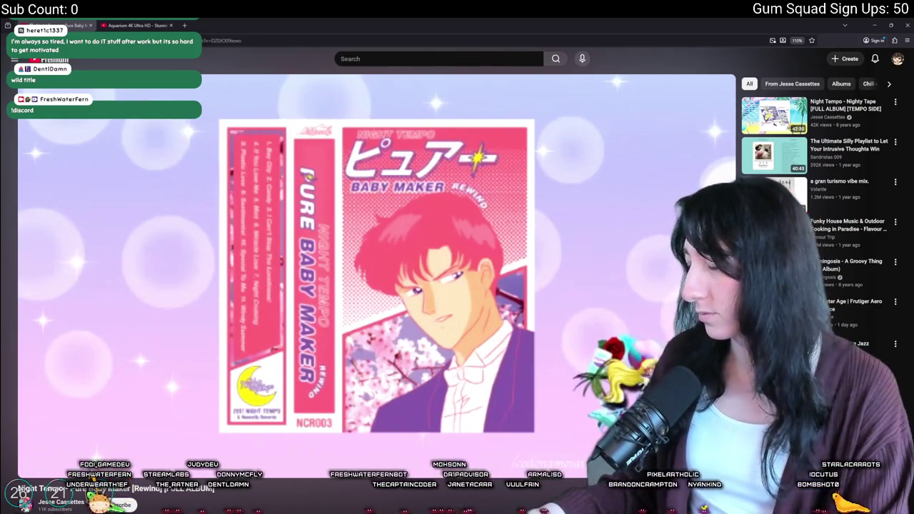
{"action": "key", "text": "alt+Tab"}
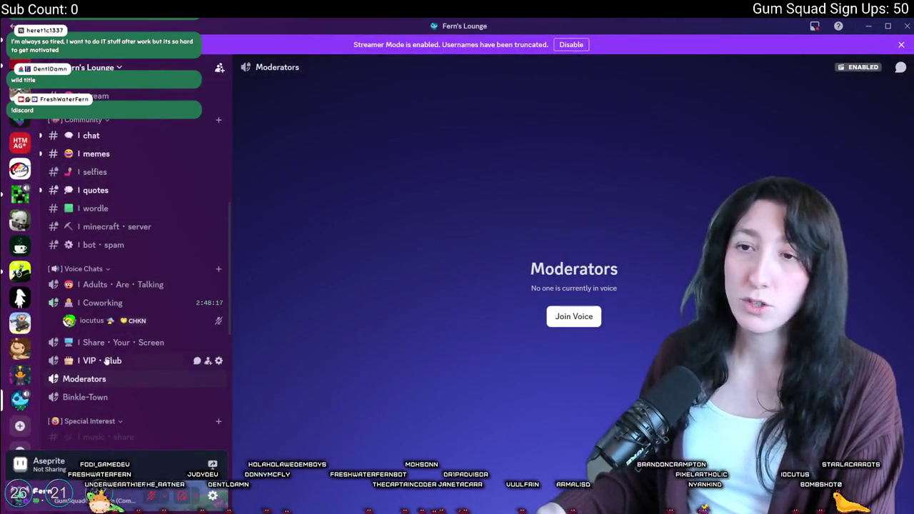
{"action": "scroll", "coordinate": [106, 362], "scroll_direction": "up", "scroll_amount": 1}
{"action": "scroll", "coordinate": [114, 322], "scroll_direction": "up", "scroll_amount": 2}
{"action": "scroll", "coordinate": [114, 321], "scroll_direction": "down", "scroll_amount": 3}
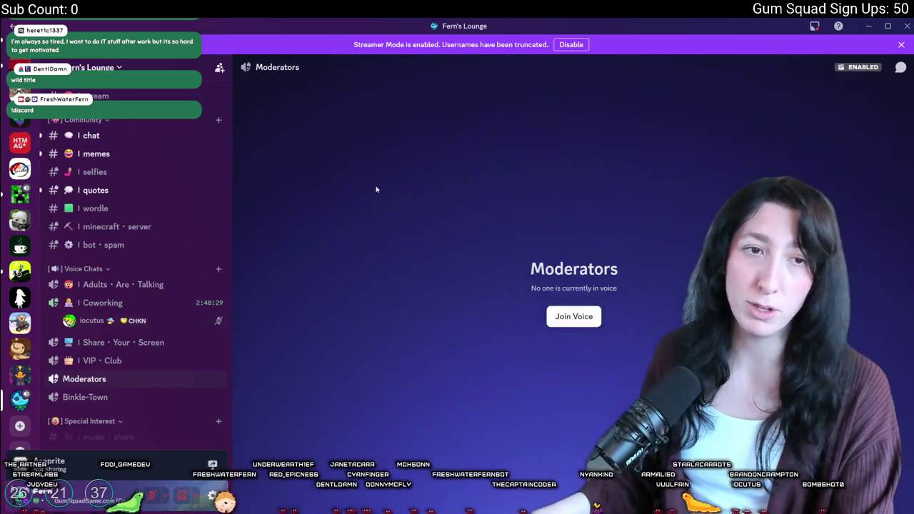
{"action": "mouse_move", "coordinate": [125, 190]}
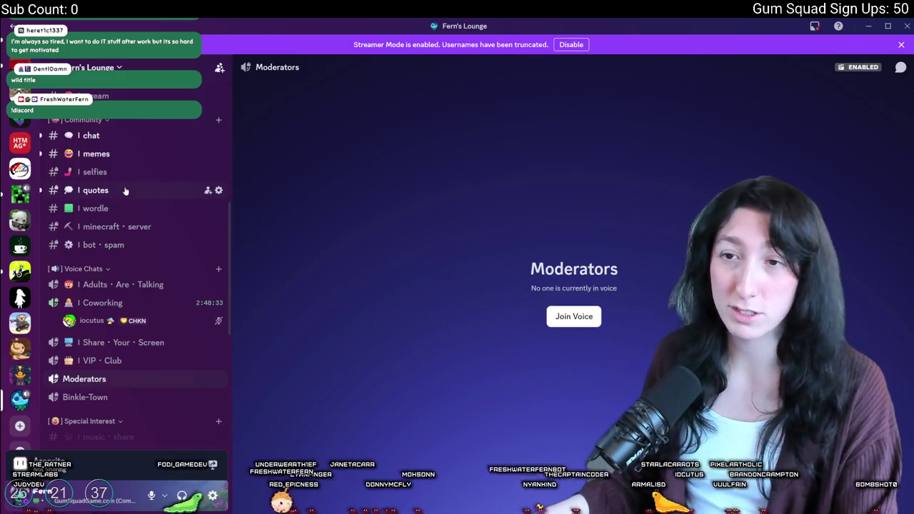
{"action": "left_click", "coordinate": [126, 191]}
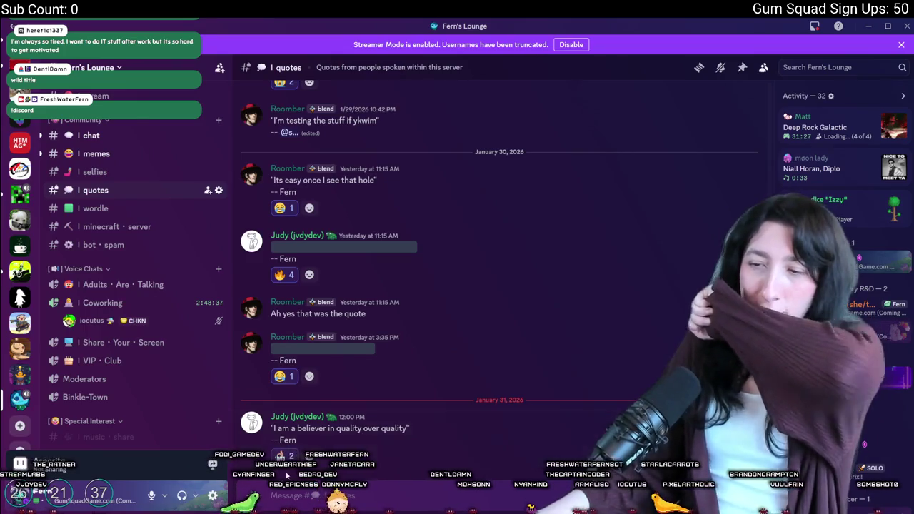
{"action": "mouse_move", "coordinate": [94, 154]}
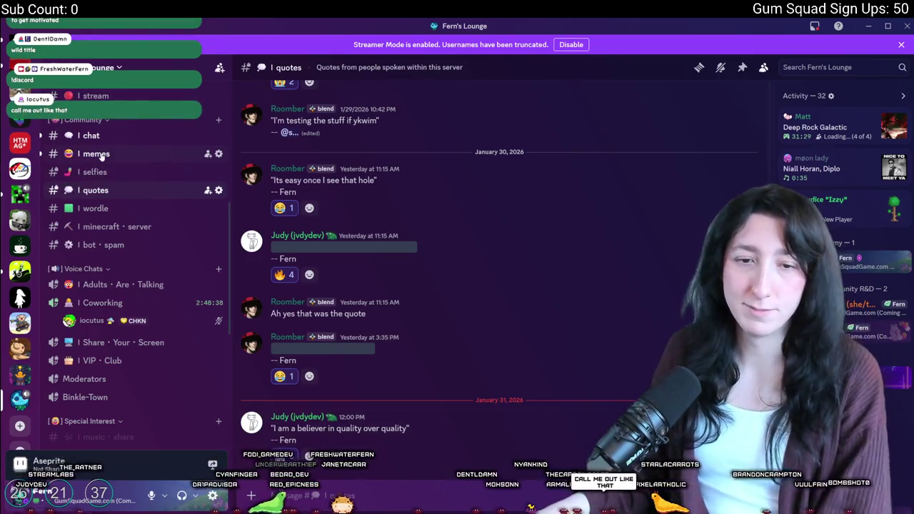
{"action": "left_click", "coordinate": [102, 155]}
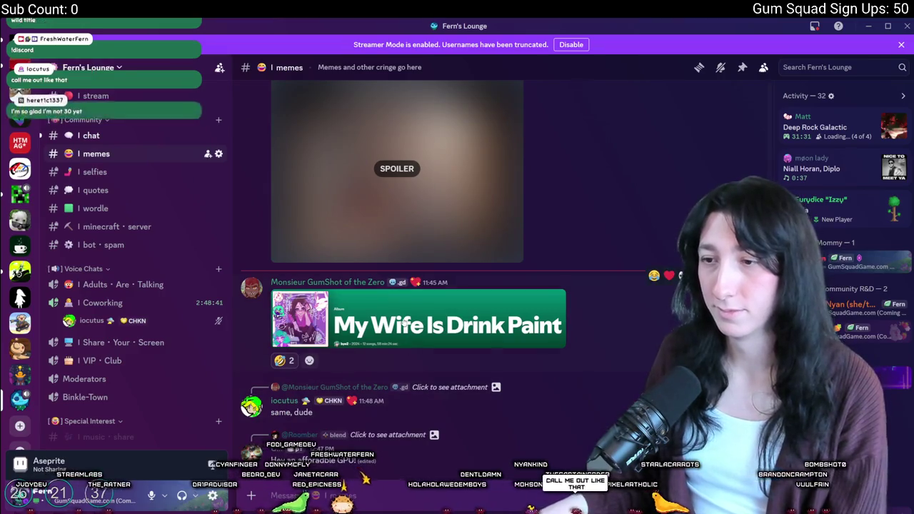
{"action": "left_click", "coordinate": [404, 324]}
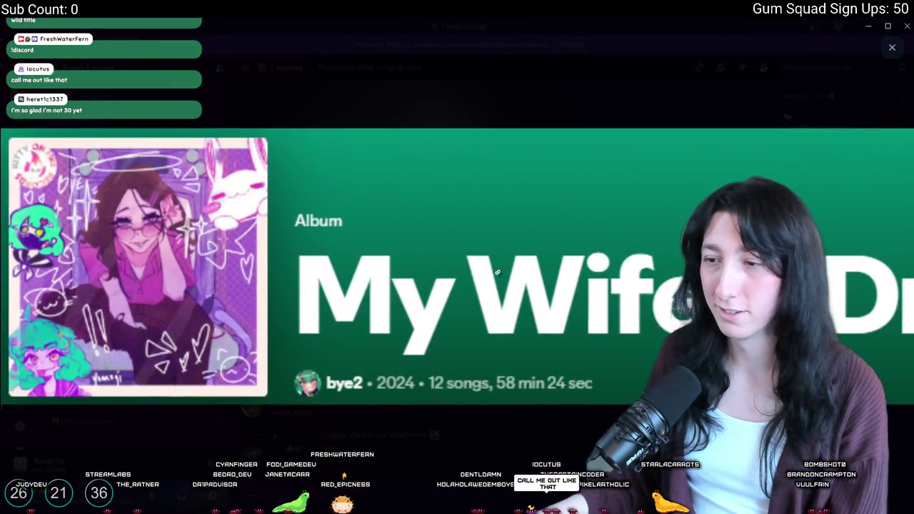
{"action": "key", "text": "Escape"}
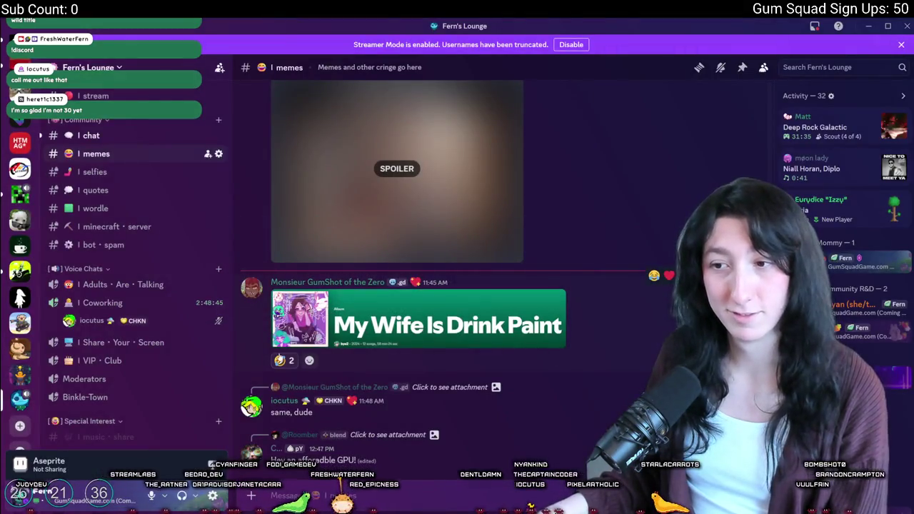
{"action": "left_click", "coordinate": [333, 172]}
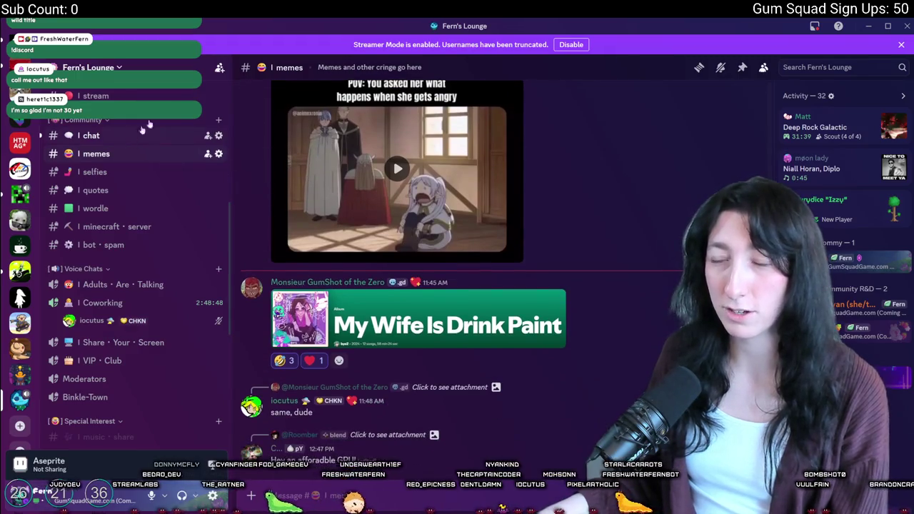
{"action": "left_click", "coordinate": [143, 135]}
{"action": "scroll", "coordinate": [439, 214], "scroll_direction": "down", "scroll_amount": 2}
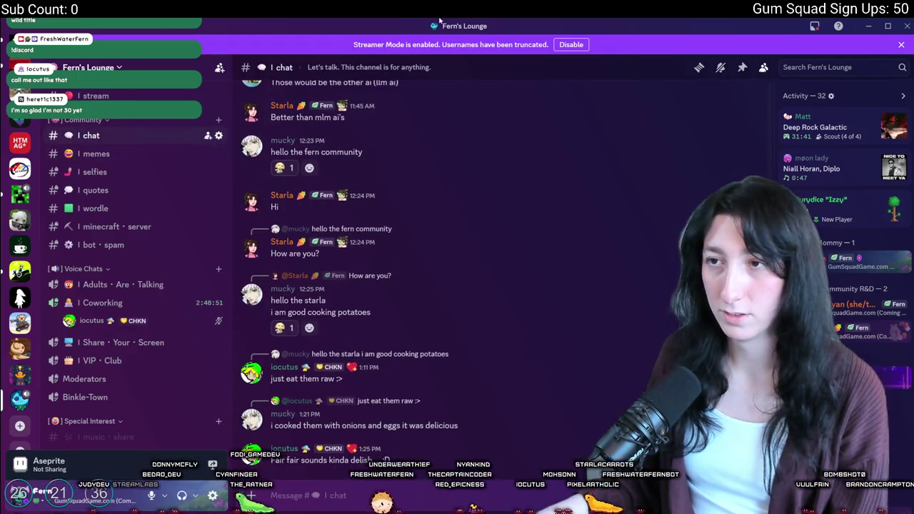
{"action": "key", "text": "alt+Tab"}
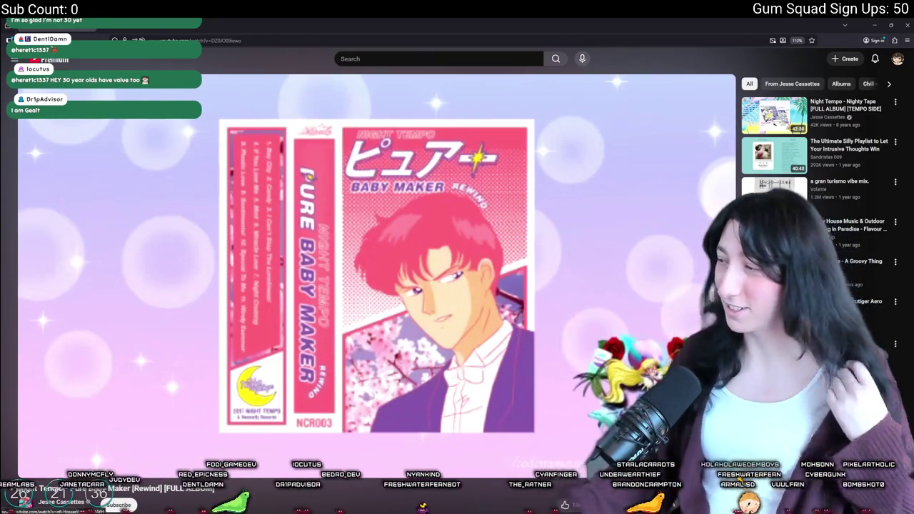
{"action": "scroll", "coordinate": [377, 286], "scroll_direction": "down", "scroll_amount": 3}
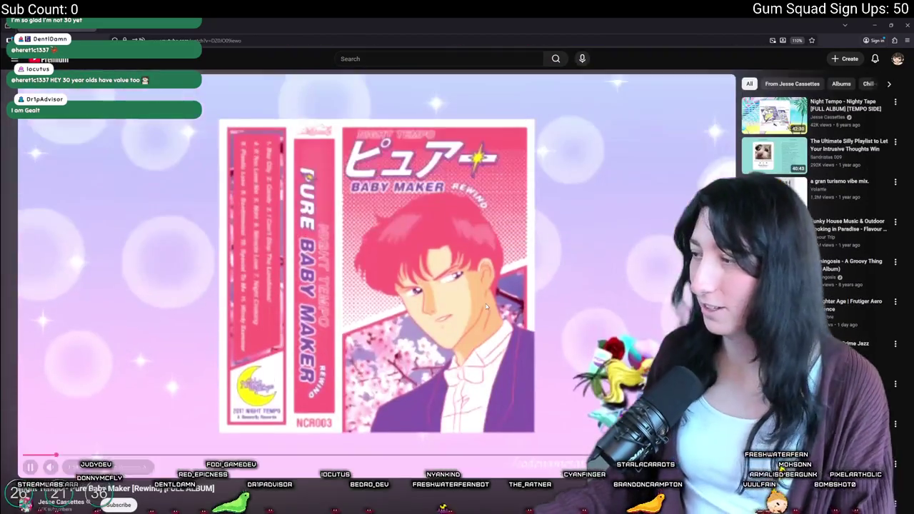
- Duplicate the Ammo Drum item entry in the maximized scr_items script
{"action": "key", "text": "alt+Tab"}
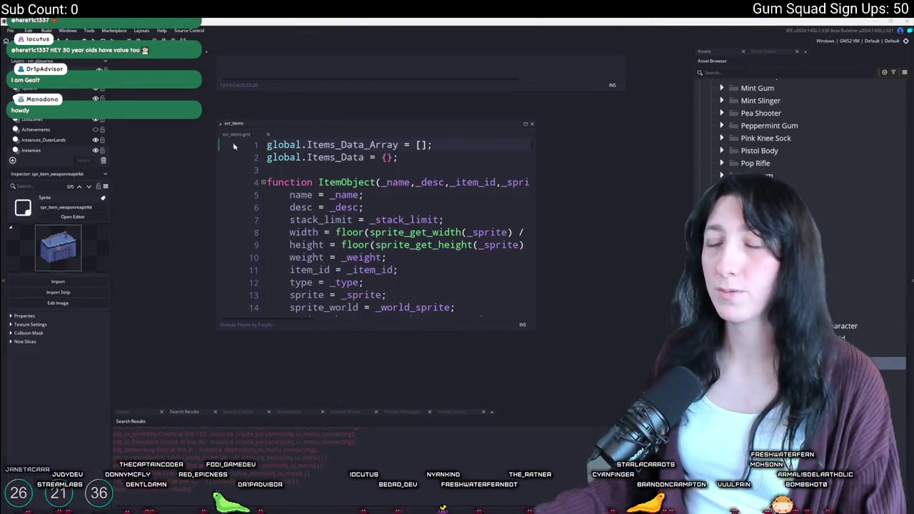
{"action": "left_click", "coordinate": [525, 125]}
{"action": "scroll", "coordinate": [399, 228], "scroll_direction": "down", "scroll_amount": 15}
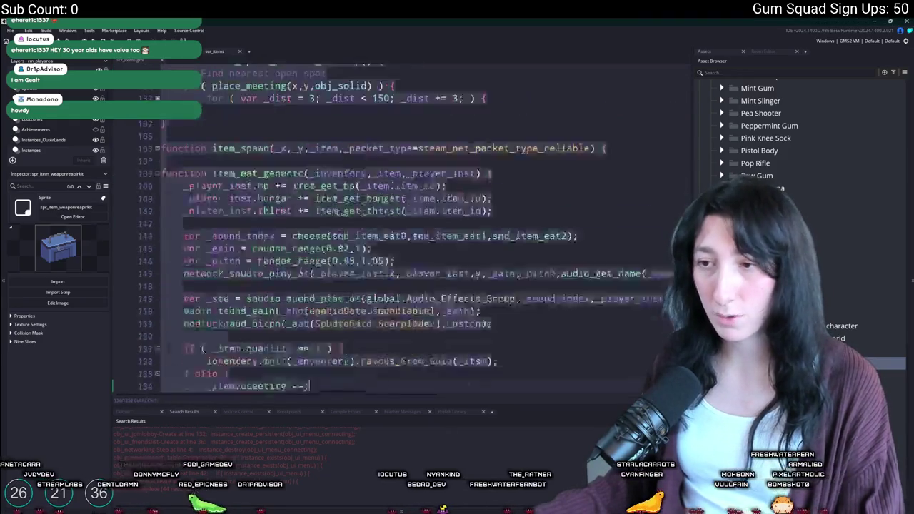
{"action": "scroll", "coordinate": [400, 228], "scroll_direction": "down", "scroll_amount": 15}
{"action": "scroll", "coordinate": [400, 229], "scroll_direction": "down", "scroll_amount": 15}
{"action": "scroll", "coordinate": [253, 222], "scroll_direction": "down", "scroll_amount": 15}
{"action": "scroll", "coordinate": [253, 221], "scroll_direction": "down", "scroll_amount": 15}
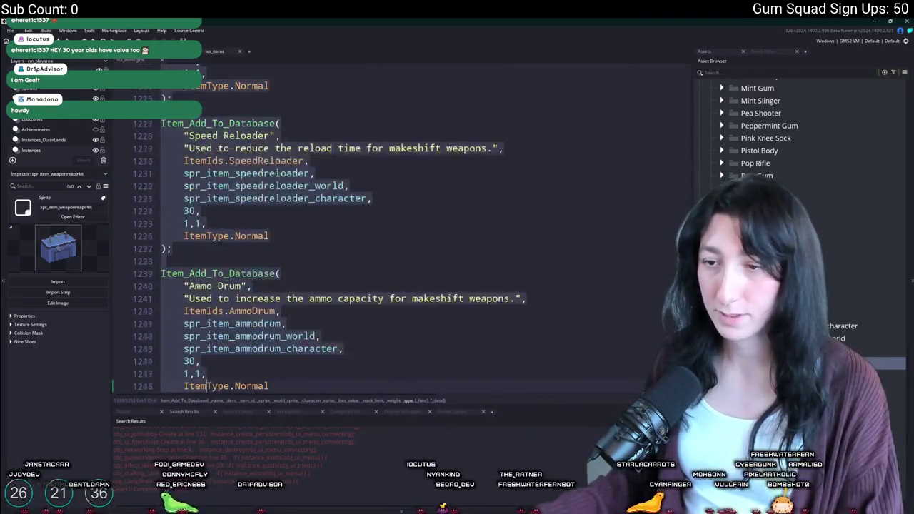
{"action": "scroll", "coordinate": [253, 222], "scroll_direction": "down", "scroll_amount": 10}
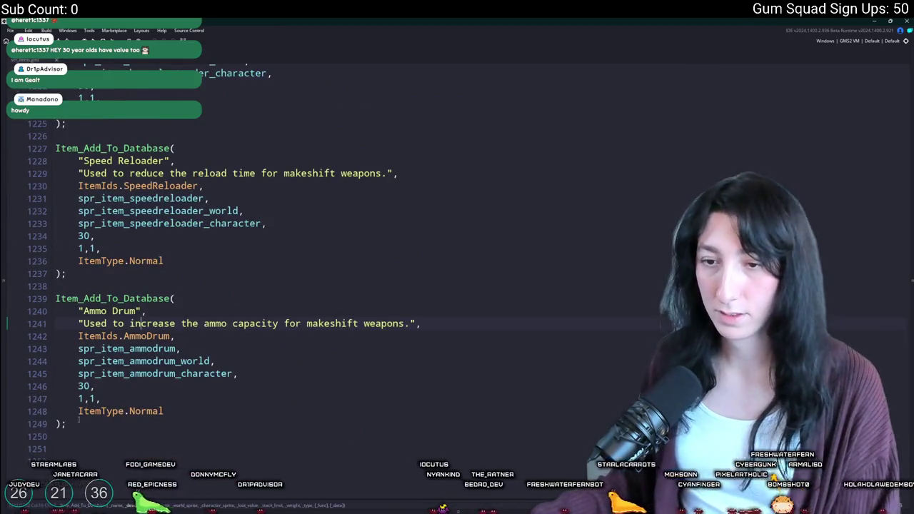
{"action": "mouse_move", "coordinate": [67, 430]}
{"action": "left_mouse_down"}
{"action": "mouse_move", "coordinate": [82, 315]}
{"action": "mouse_move", "coordinate": [66, 291]}
{"action": "left_mouse_up"}
{"action": "key", "text": "ctrl+d"}
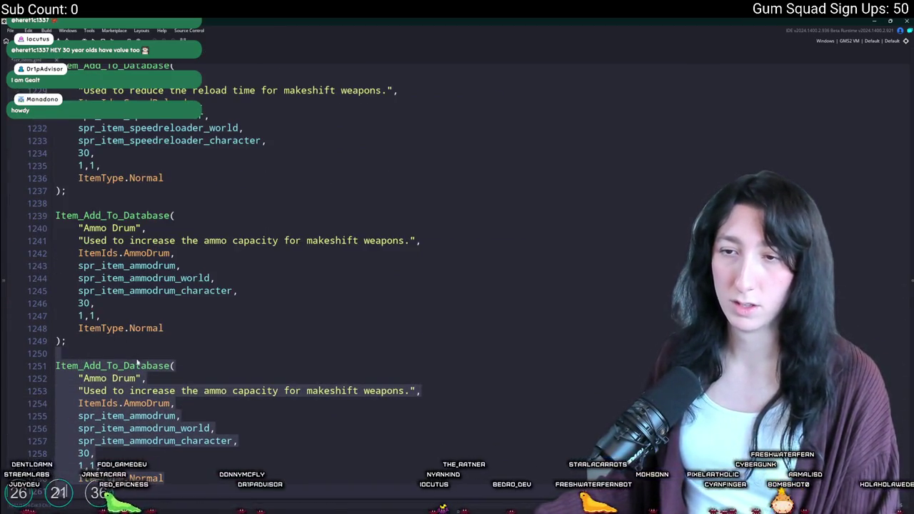
- Add WeaponRepairKit to the ItemIds enum by duplicating and renaming the AmmoDrum line
{"action": "left_click", "coordinate": [107, 375]}
{"action": "middle_click", "coordinate": [97, 402]}
{"action": "scroll", "coordinate": [96, 402], "scroll_direction": "down", "scroll_amount": 4}
{"action": "scroll", "coordinate": [146, 303], "scroll_direction": "down", "scroll_amount": 9}
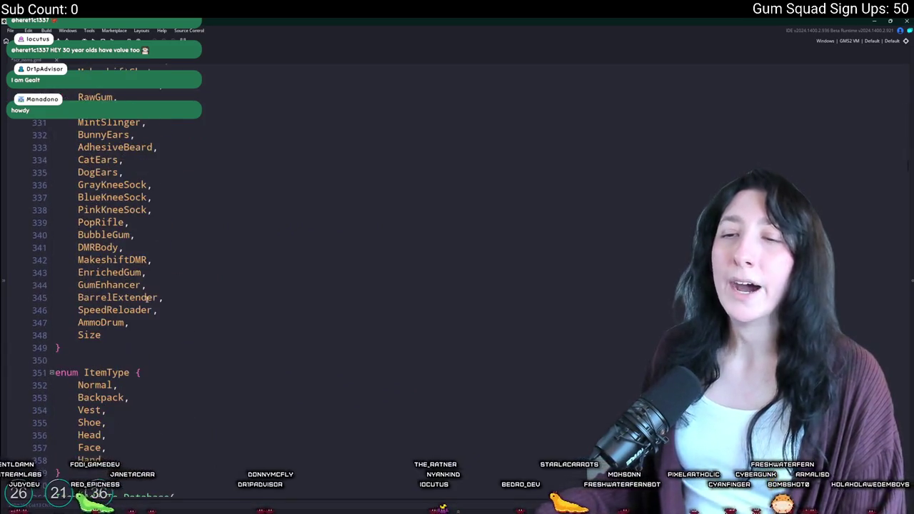
{"action": "key", "text": "ctrl+d"}
{"action": "double_click", "coordinate": [100, 335]}
{"action": "type", "text": "Weapone"}
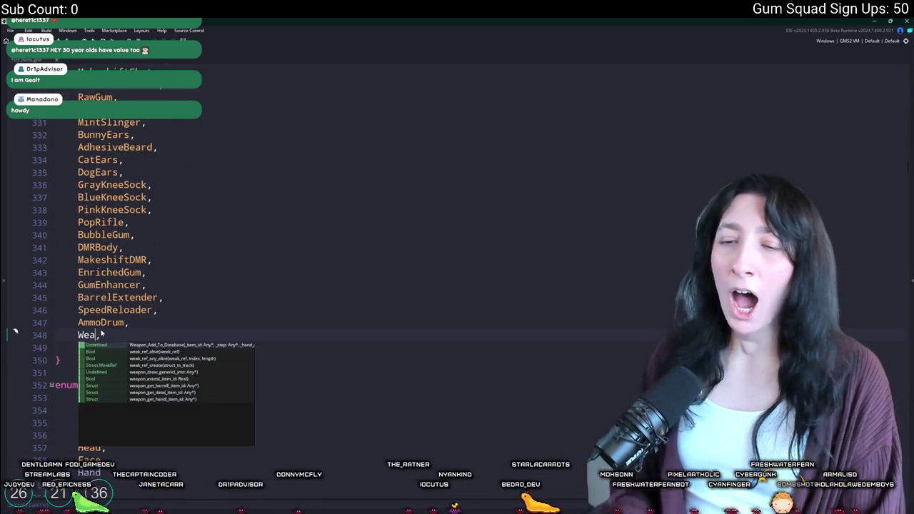
{"action": "key", "text": "BackSpace"}
{"action": "type", "text": "REpairKit"}
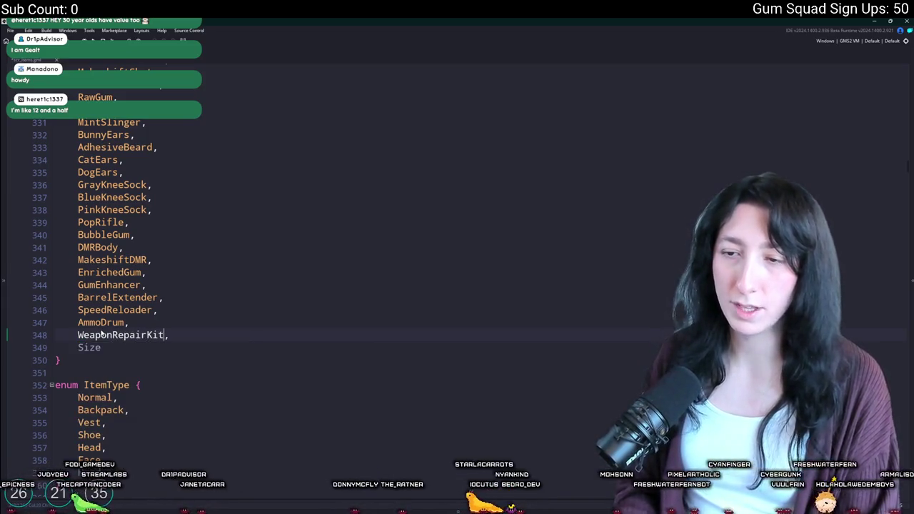
- Replace the copied entry's Ammo Drum display name with WeaponRepairKit
{"action": "scroll", "coordinate": [103, 332], "scroll_direction": "up", "scroll_amount": 1}
{"action": "scroll", "coordinate": [143, 300], "scroll_direction": "up", "scroll_amount": 4}
{"action": "scroll", "coordinate": [165, 278], "scroll_direction": "up", "scroll_amount": 3}
{"action": "scroll", "coordinate": [175, 268], "scroll_direction": "up", "scroll_amount": 1}
{"action": "scroll", "coordinate": [175, 269], "scroll_direction": "up", "scroll_amount": 3}
{"action": "scroll", "coordinate": [171, 267], "scroll_direction": "up", "scroll_amount": 3}
{"action": "scroll", "coordinate": [164, 264], "scroll_direction": "down", "scroll_amount": 7}
{"action": "scroll", "coordinate": [158, 261], "scroll_direction": "down", "scroll_amount": 5}
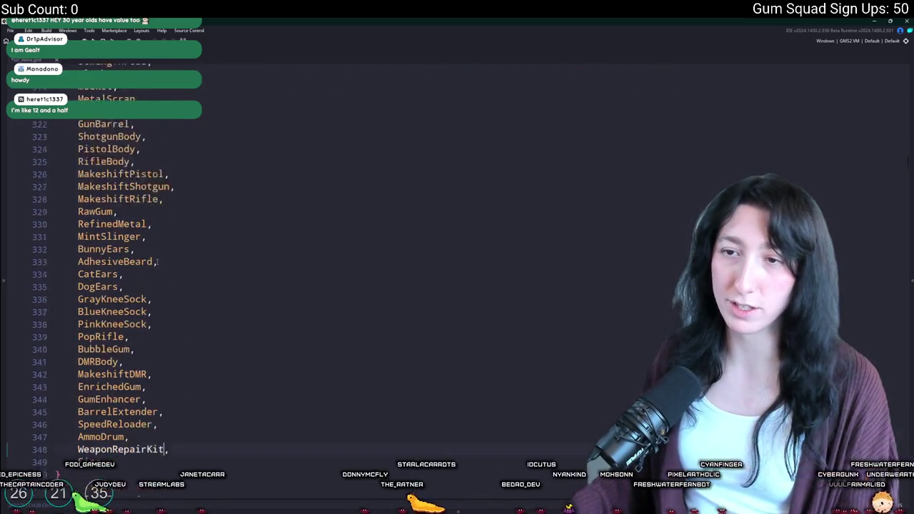
{"action": "scroll", "coordinate": [157, 262], "scroll_direction": "down", "scroll_amount": 1}
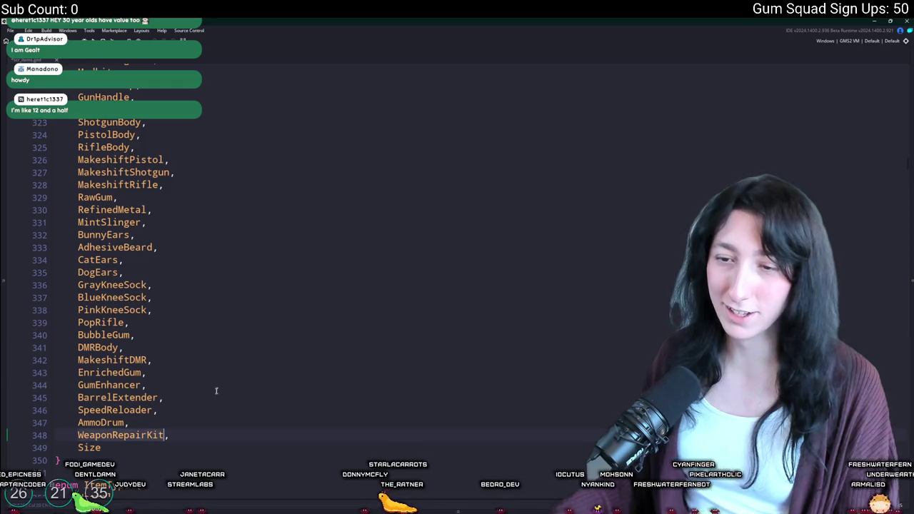
{"action": "scroll", "coordinate": [193, 371], "scroll_direction": "up", "scroll_amount": 3}
{"action": "scroll", "coordinate": [164, 350], "scroll_direction": "up", "scroll_amount": 5}
{"action": "scroll", "coordinate": [139, 332], "scroll_direction": "up", "scroll_amount": 3}
{"action": "scroll", "coordinate": [124, 324], "scroll_direction": "down", "scroll_amount": 7}
{"action": "scroll", "coordinate": [114, 300], "scroll_direction": "down", "scroll_amount": 10}
{"action": "scroll", "coordinate": [100, 279], "scroll_direction": "down", "scroll_amount": 10}
{"action": "scroll", "coordinate": [80, 251], "scroll_direction": "down", "scroll_amount": 8}
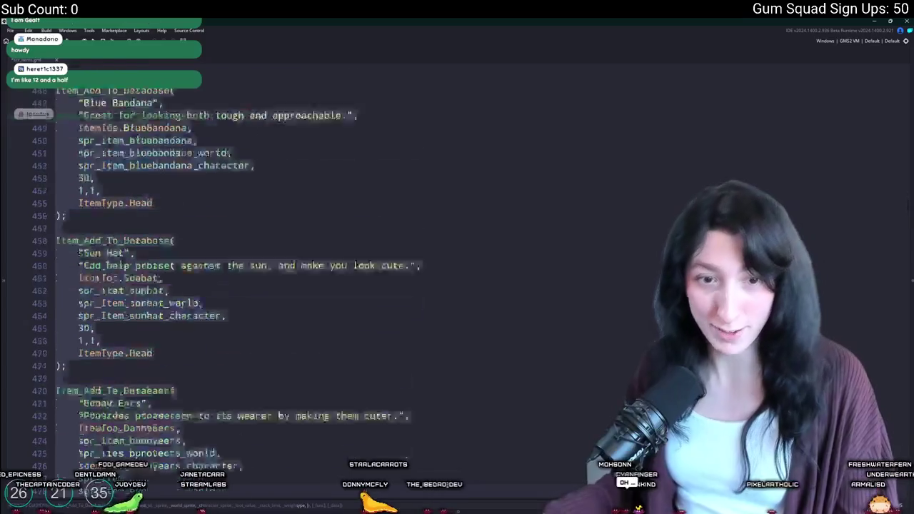
{"action": "scroll", "coordinate": [215, 286], "scroll_direction": "down", "scroll_amount": 14}
{"action": "scroll", "coordinate": [214, 286], "scroll_direction": "down", "scroll_amount": 6}
{"action": "scroll", "coordinate": [214, 285], "scroll_direction": "down", "scroll_amount": 15}
{"action": "scroll", "coordinate": [214, 285], "scroll_direction": "down", "scroll_amount": 12}
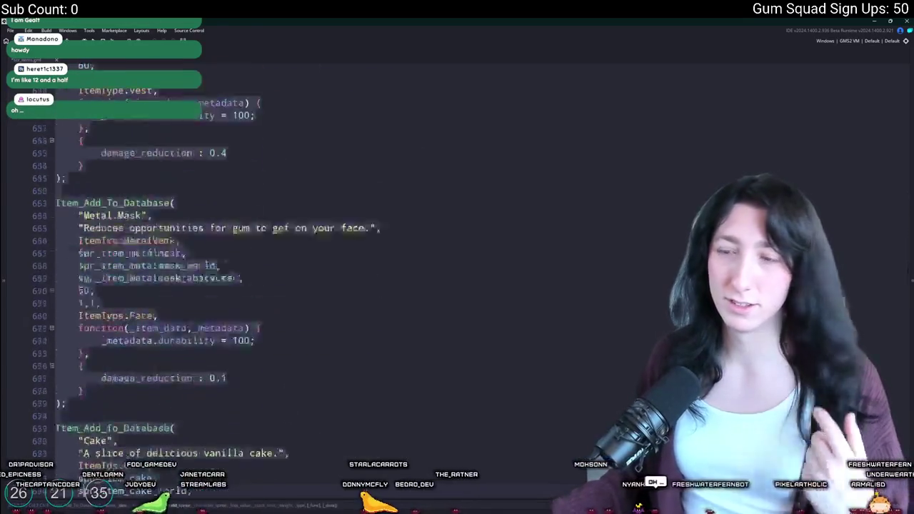
{"action": "scroll", "coordinate": [269, 290], "scroll_direction": "down", "scroll_amount": 20}
{"action": "scroll", "coordinate": [269, 290], "scroll_direction": "down", "scroll_amount": 20}
{"action": "left_click", "coordinate": [268, 290]}
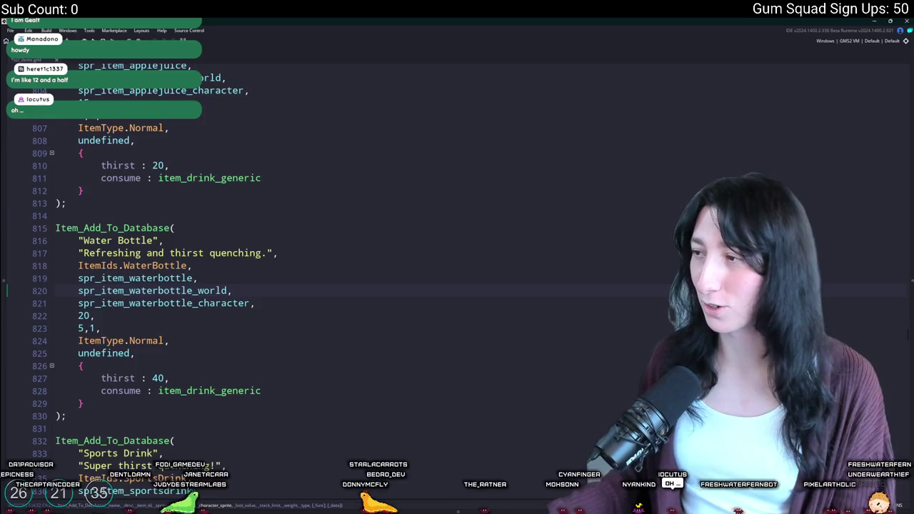
{"action": "scroll", "coordinate": [909, 331], "scroll_direction": "down", "scroll_amount": 20}
{"action": "scroll", "coordinate": [908, 332], "scroll_direction": "down", "scroll_amount": 20}
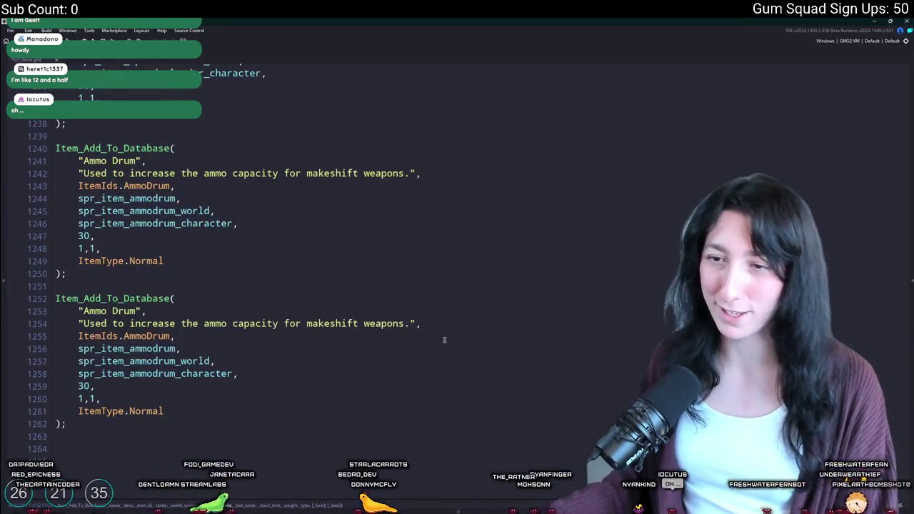
{"action": "left_click", "coordinate": [126, 340]}
{"action": "left_click_drag", "start_coordinate": [84, 316], "coordinate": [139, 316]}
{"action": "key", "text": "ctrl+v"}
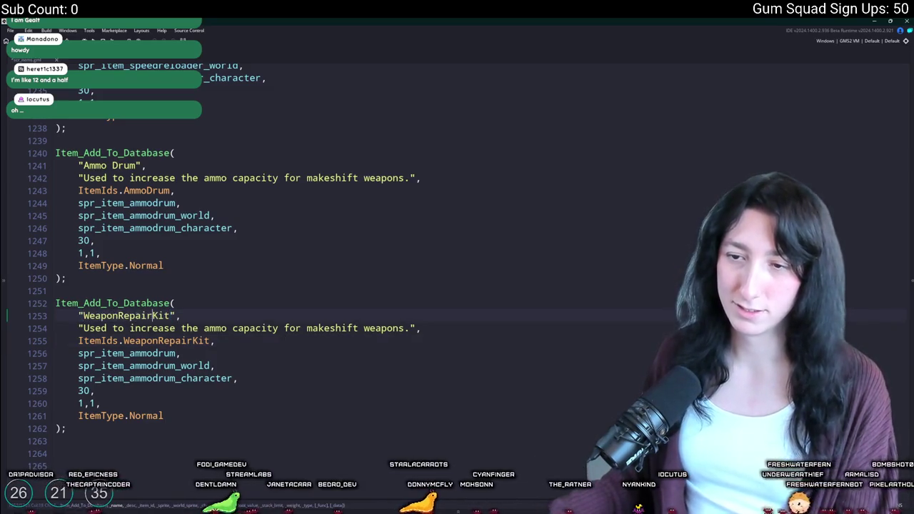